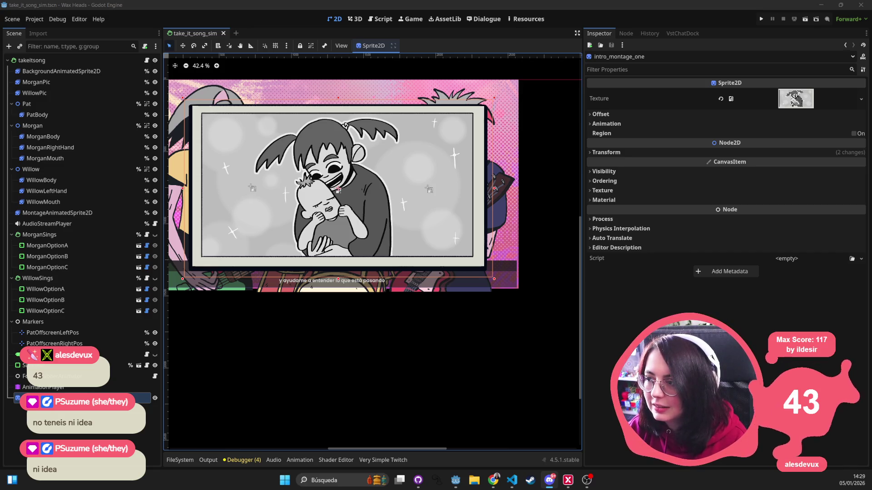
# - Switch to GitHub Desktop and list the wax-heads repository's three changed files
pyautogui.click(419, 480)
pyautogui.click(75, 37)
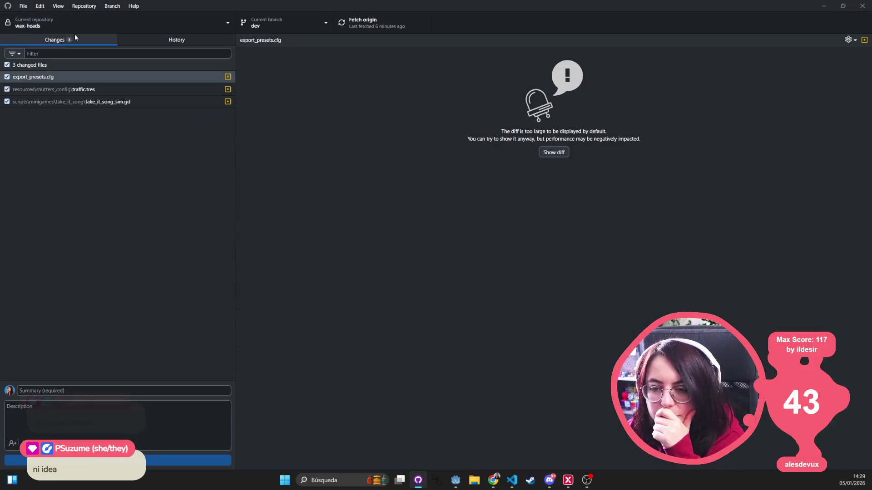
# - Review the diffs of traffic.tres and take_it_song_sim.gd
pyautogui.click(88, 89)
pyautogui.click(93, 105)
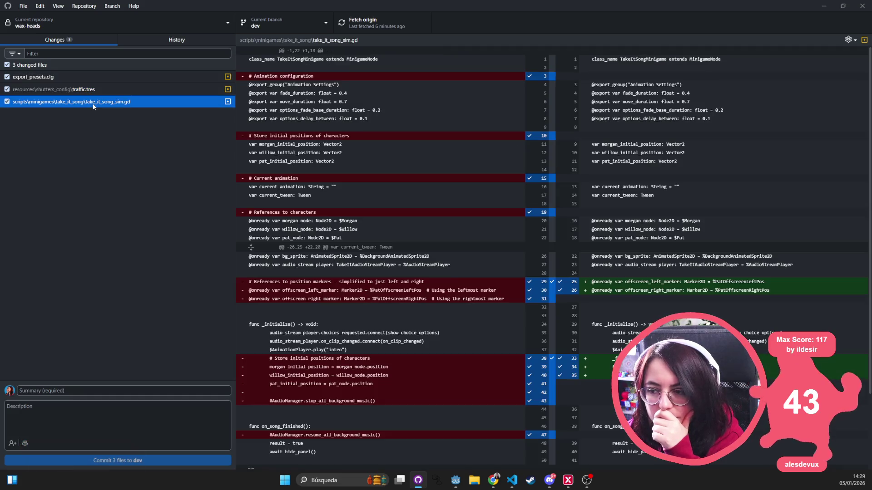
pyautogui.scroll(-2, 432, 209)
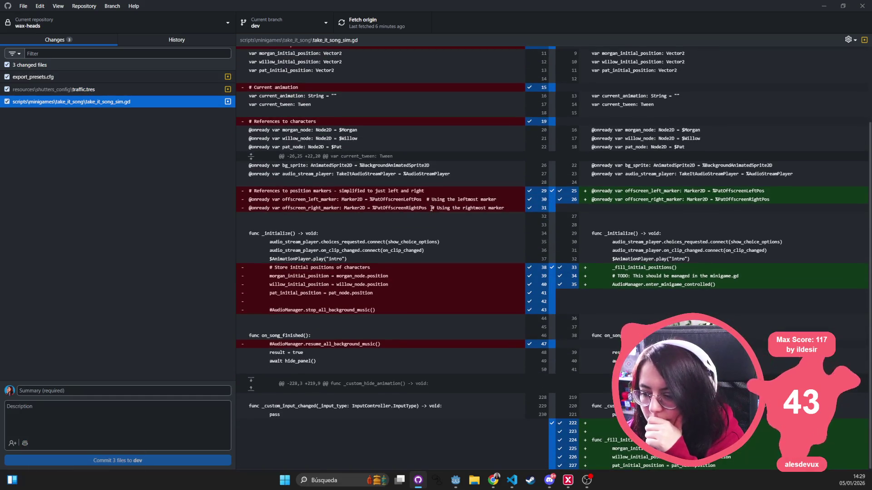
pyautogui.scroll(2, 249, 298)
# - Commit both files to dev as 'cleaning take_it scripts', leaving export_presets.cfg out
pyautogui.click(135, 392)
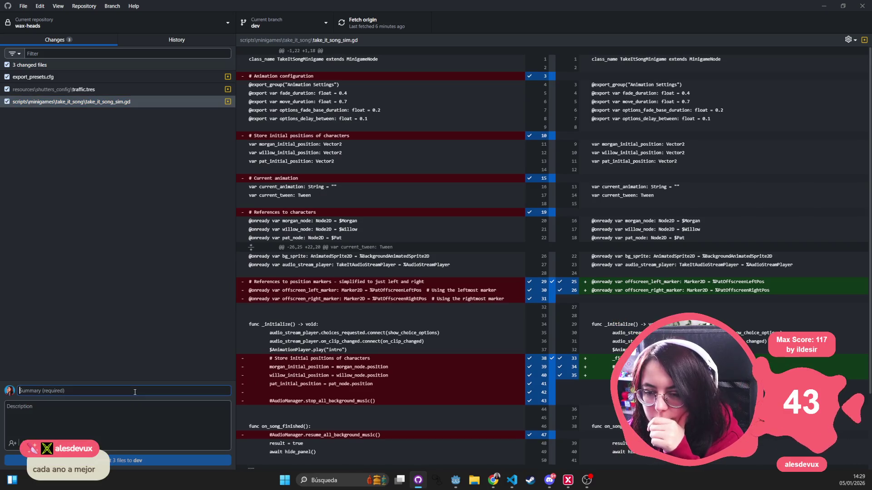
pyautogui.write('cleanin')
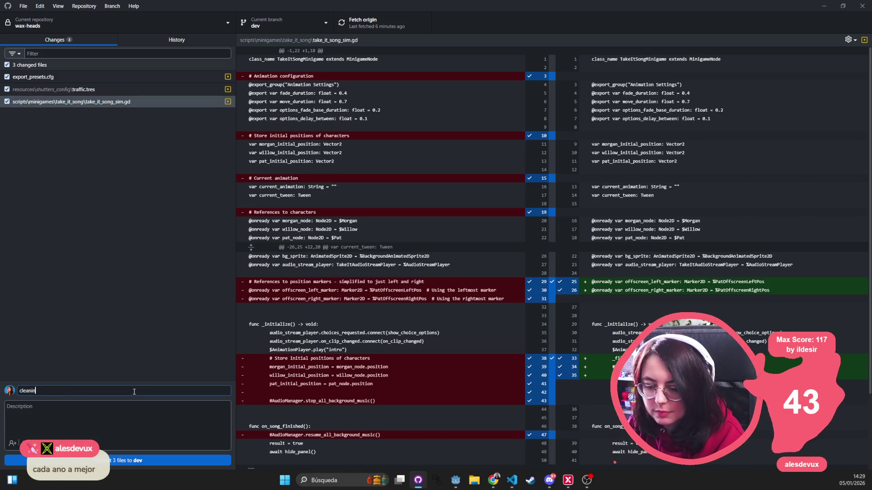
pyautogui.write('g scripts')
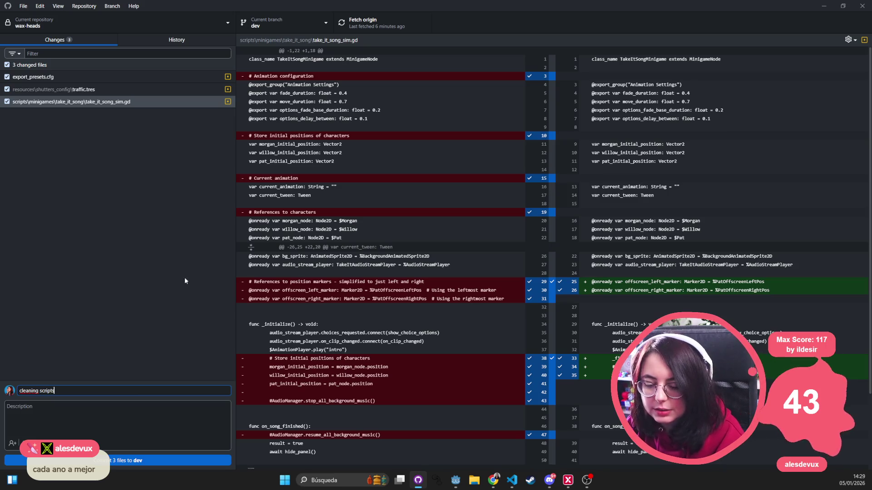
pyautogui.click(7, 76)
pyautogui.click(128, 392)
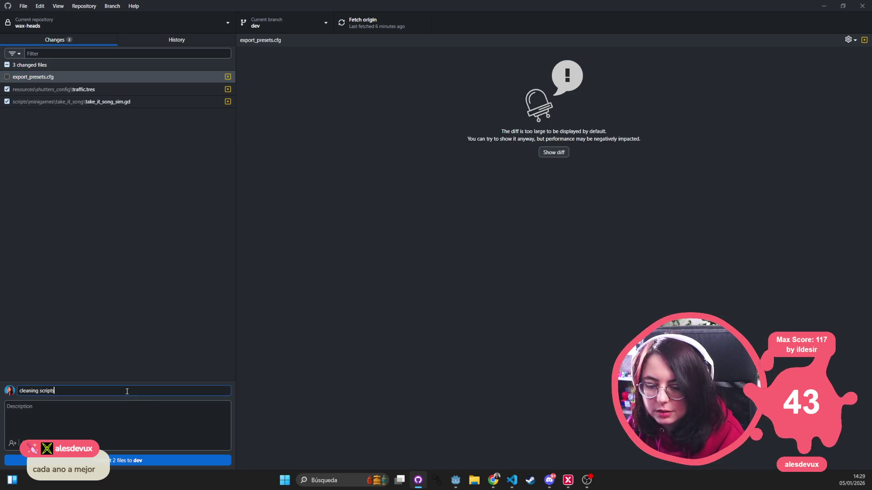
pyautogui.write(' for n')
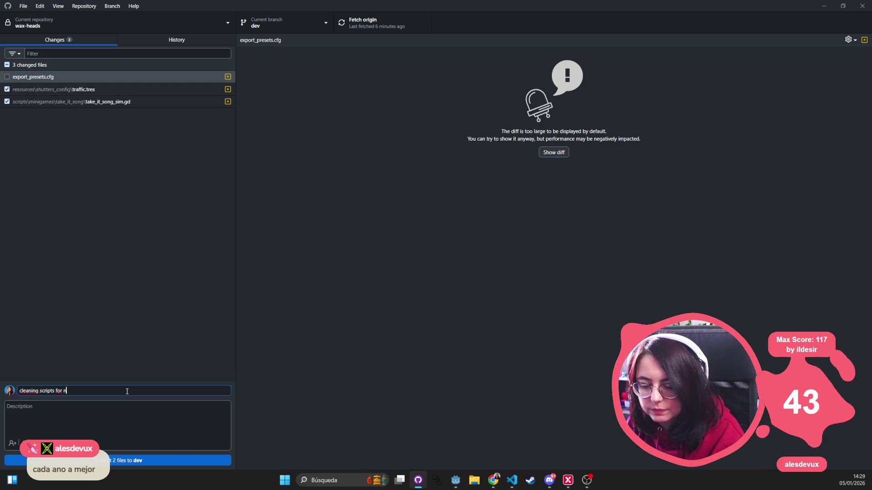
pyautogui.write('ew build')
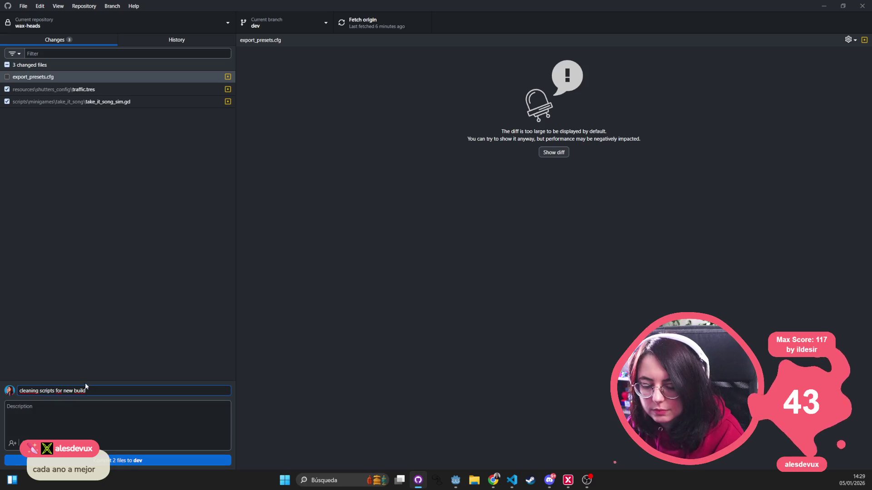
pyautogui.moveTo(86, 391); pyautogui.dragTo(39, 391)
pyautogui.write('ta')
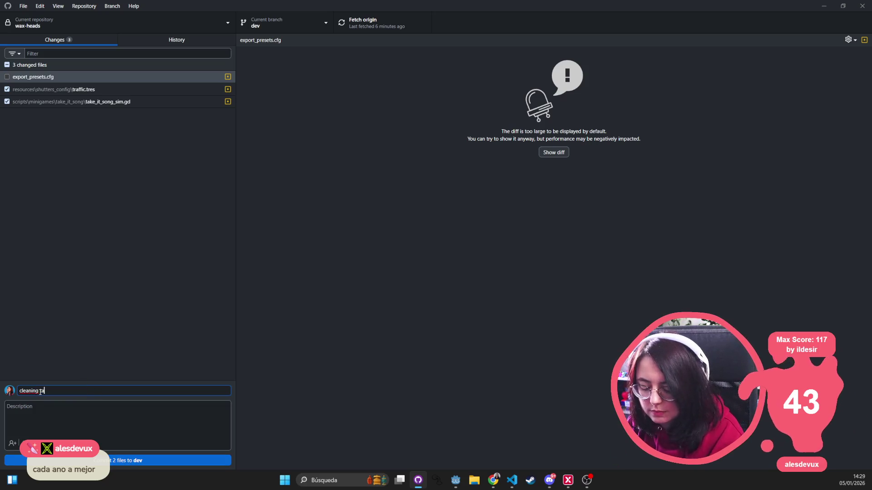
pyautogui.write('ke_it scripts')
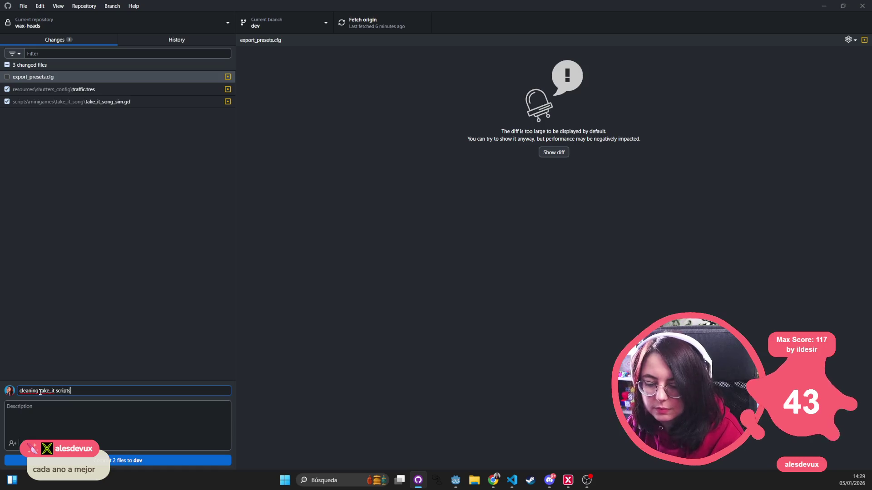
pyautogui.click(125, 462)
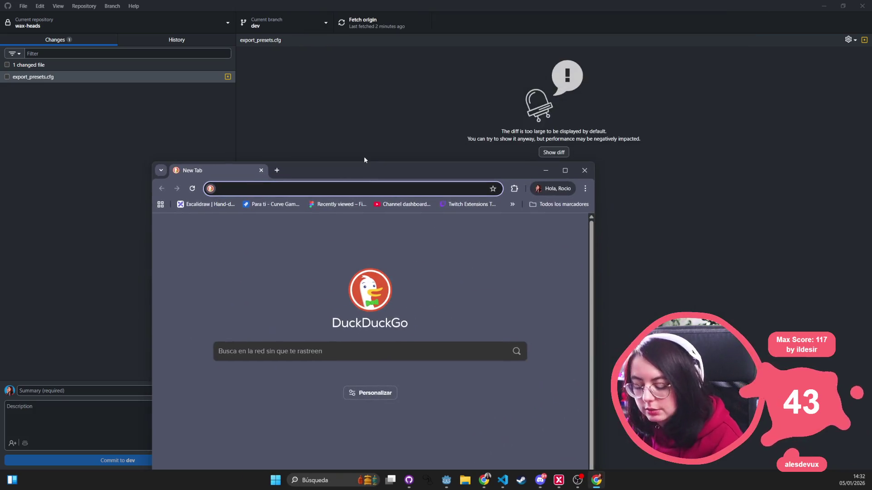
# - Search DuckDuckGo for 'godot lipsync 2d' and maximize the browser window
pyautogui.write('godot l')
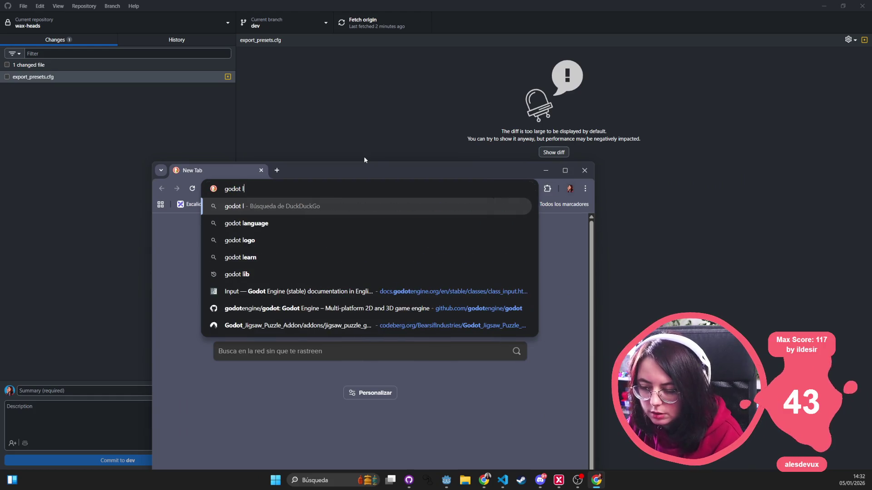
pyautogui.write('ip')
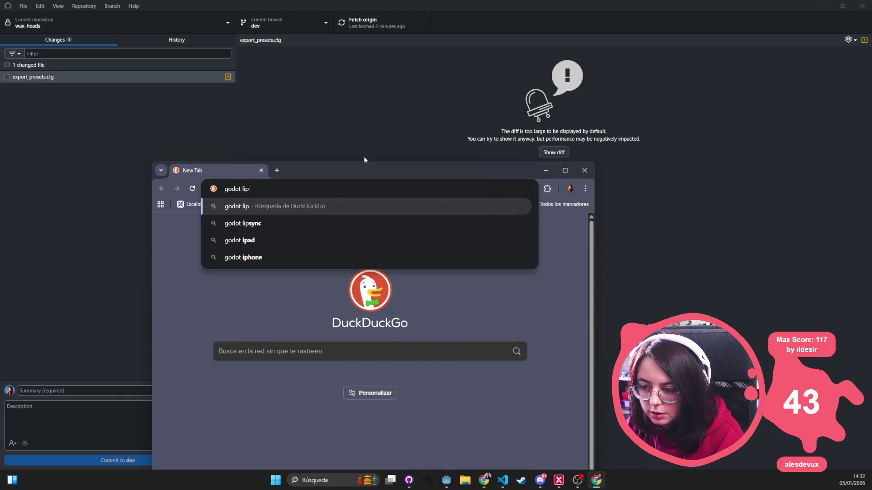
pyautogui.write('sync 2d')
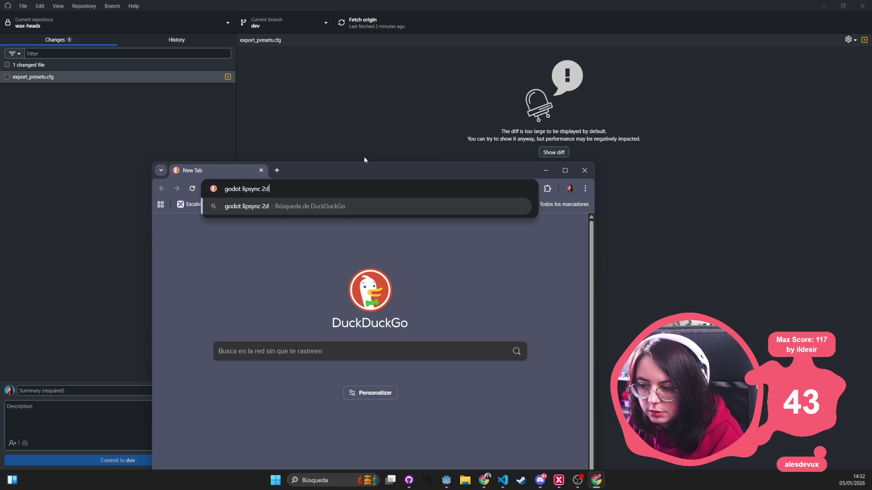
pyautogui.press('Return')
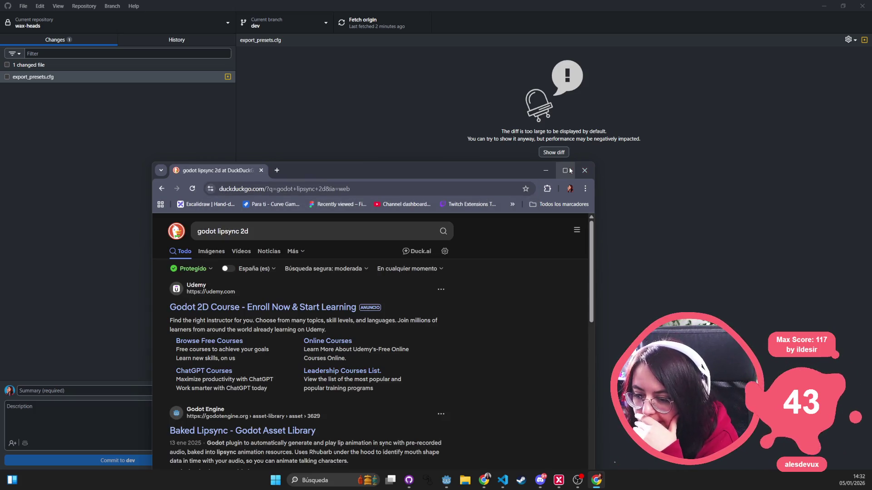
pyautogui.click(567, 170)
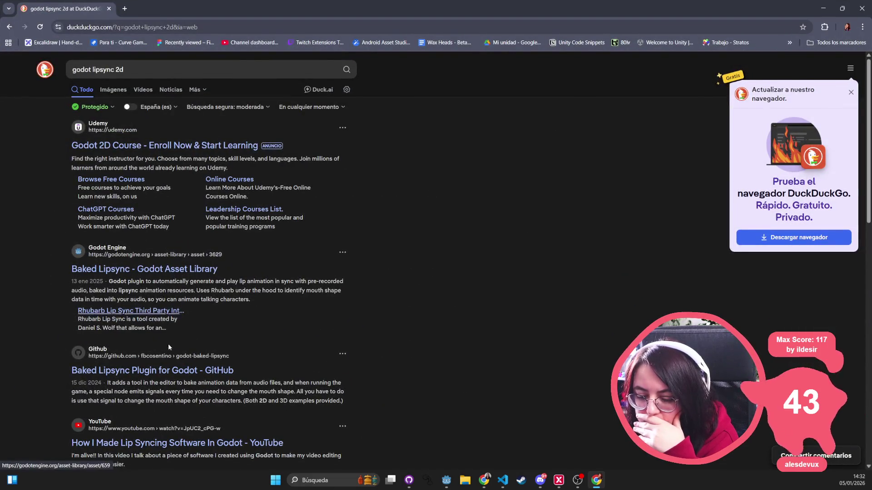
# - Open the Baked Lipsync Plugin for Godot GitHub repository and read through its README
pyautogui.click(180, 377)
pyautogui.scroll(-4, 212, 222)
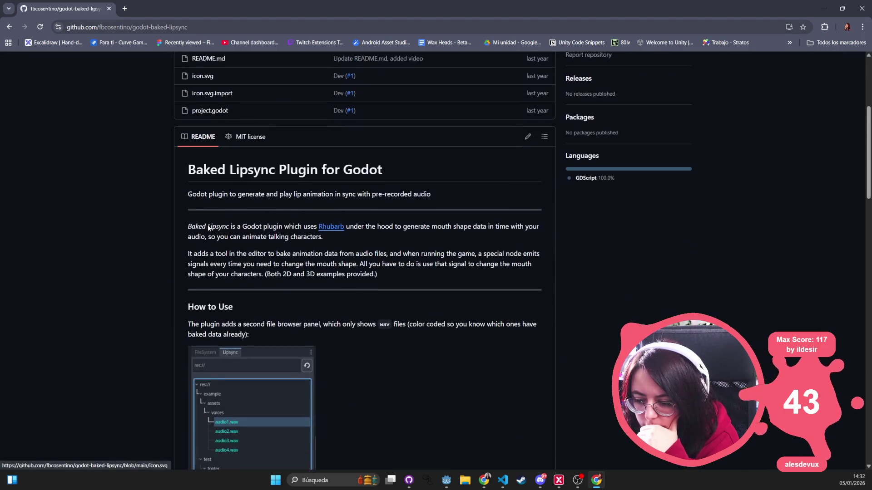
pyautogui.scroll(-6, 203, 229)
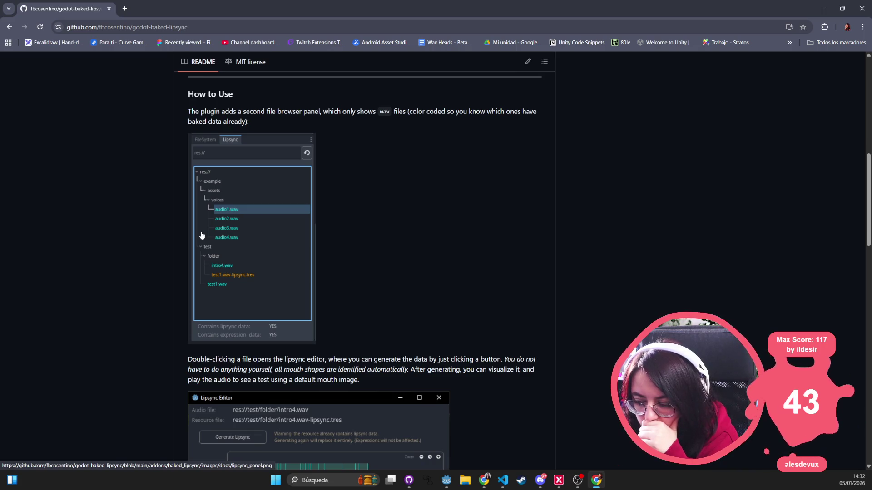
pyautogui.scroll(-3, 202, 235)
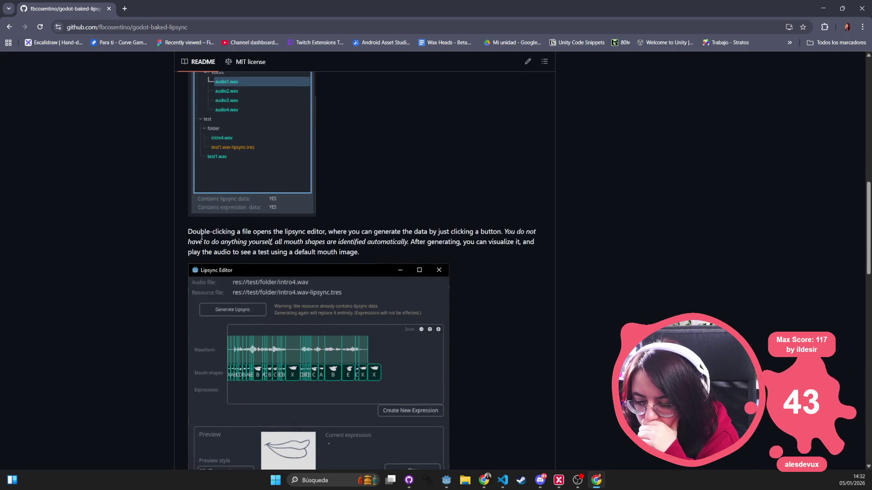
pyautogui.scroll(-3, 202, 237)
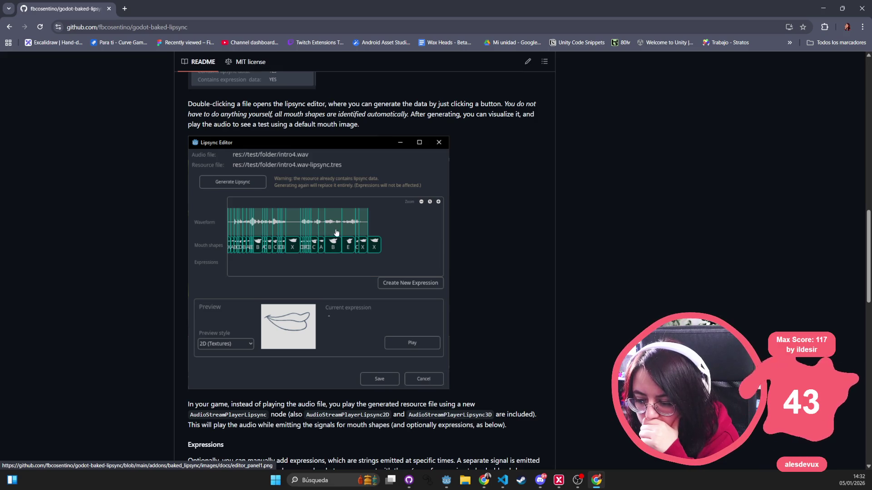
pyautogui.scroll(-3, 341, 232)
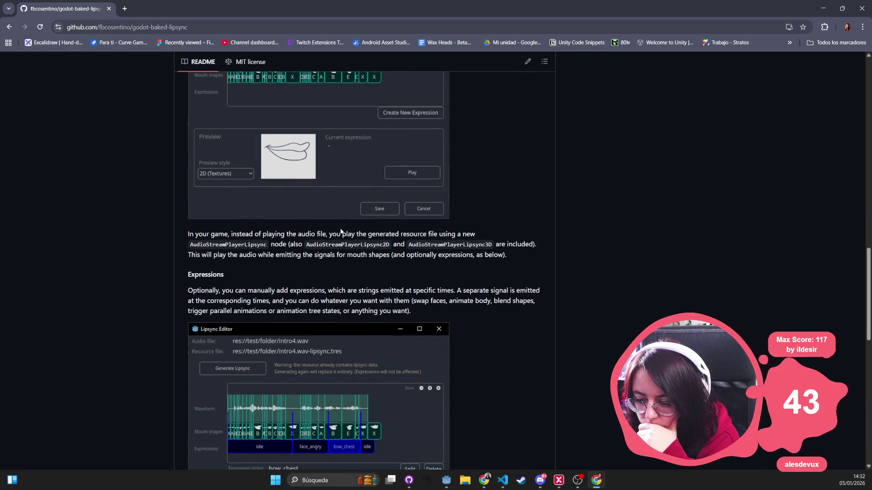
pyautogui.scroll(-6, 341, 231)
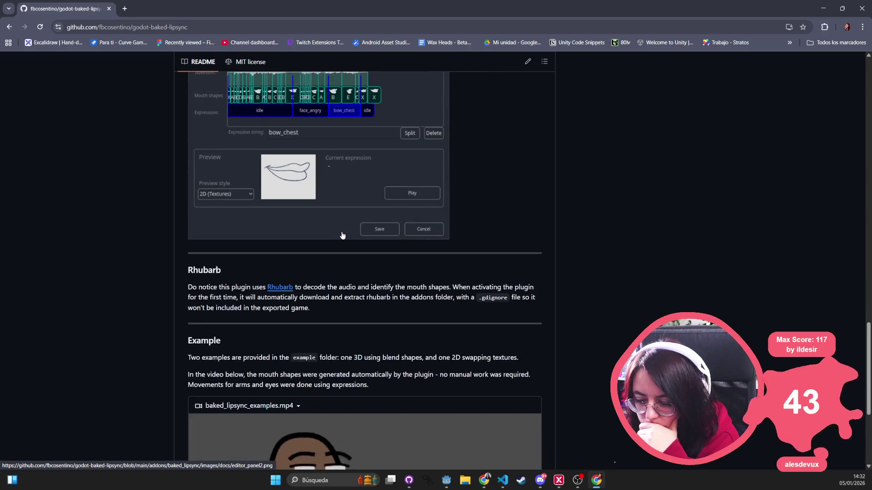
pyautogui.scroll(-3, 342, 235)
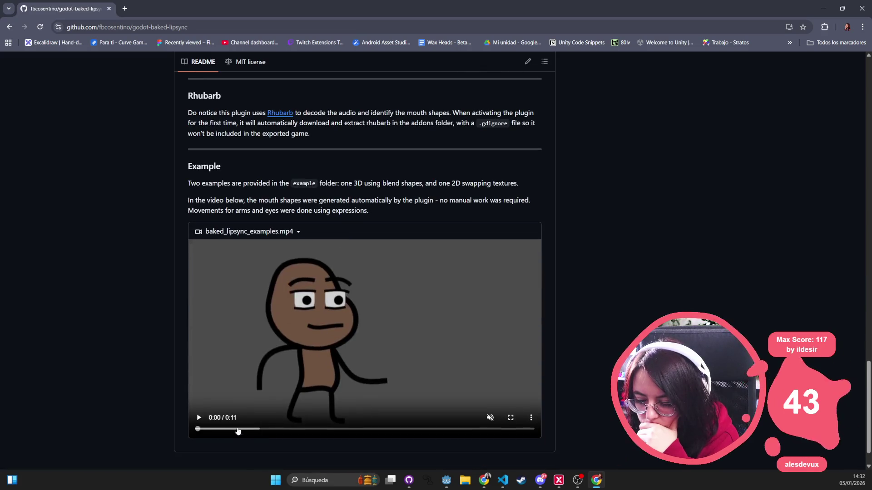
# - Play the README's baked lipsync example video
pyautogui.click(200, 417)
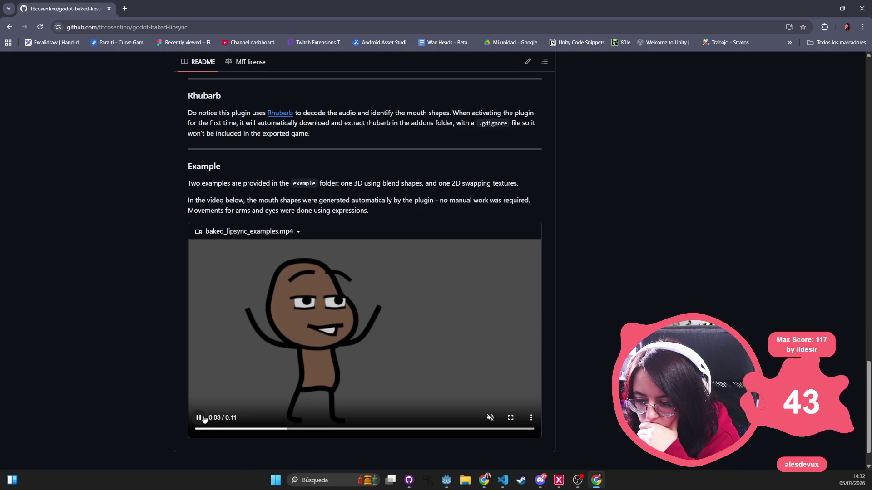
pyautogui.scroll(15, 130, 217)
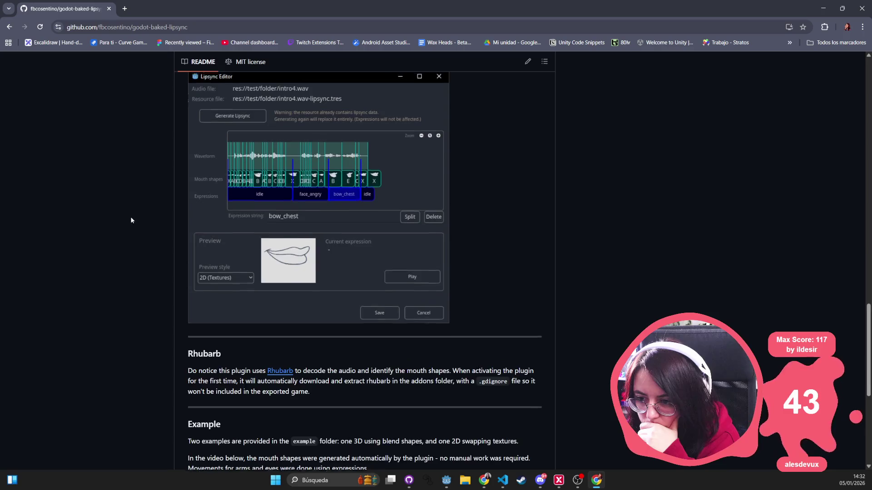
pyautogui.click(182, 28)
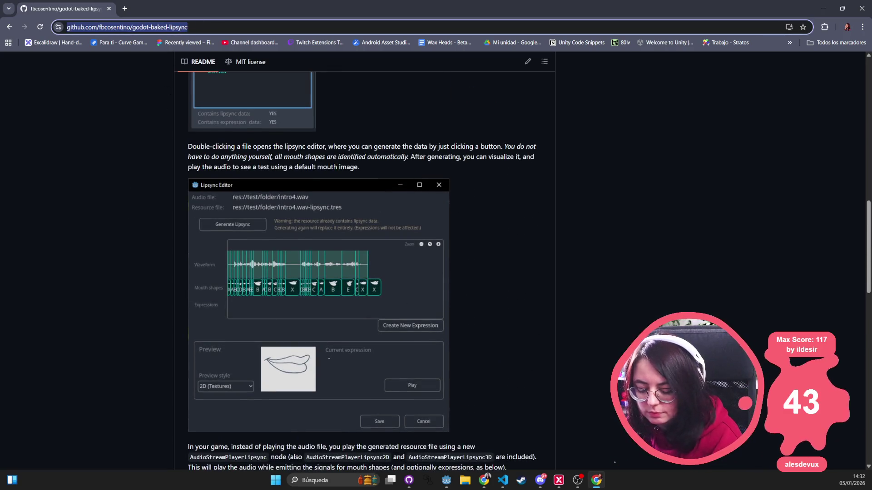
# - Scroll further through the godot-baked-lipsync README
pyautogui.scroll(10, 588, 118)
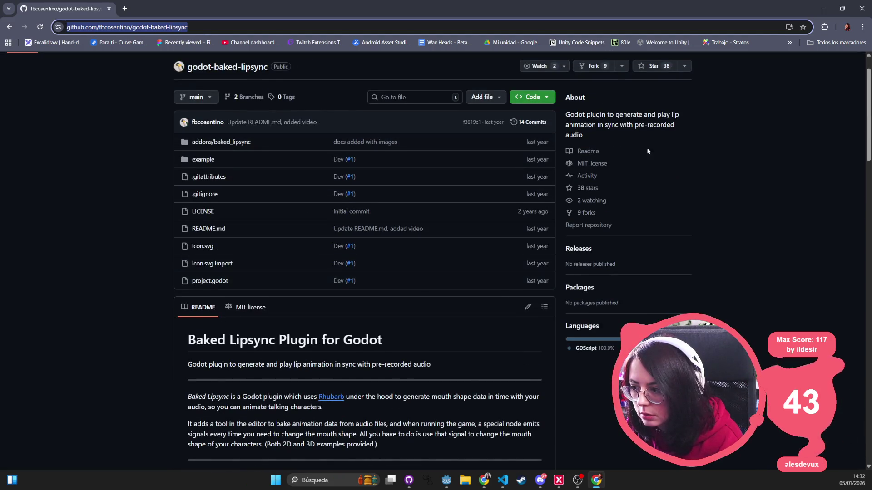
pyautogui.scroll(-2, 373, 366)
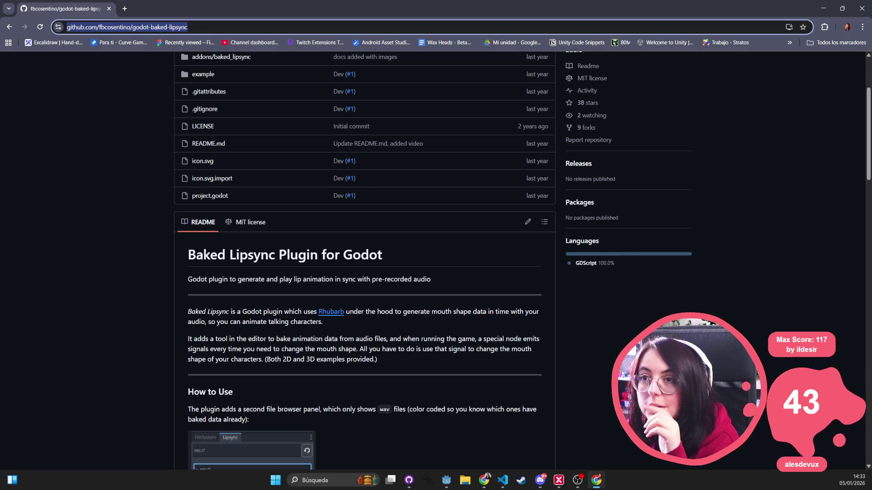
pyautogui.hotkey('alt', 'Tab')
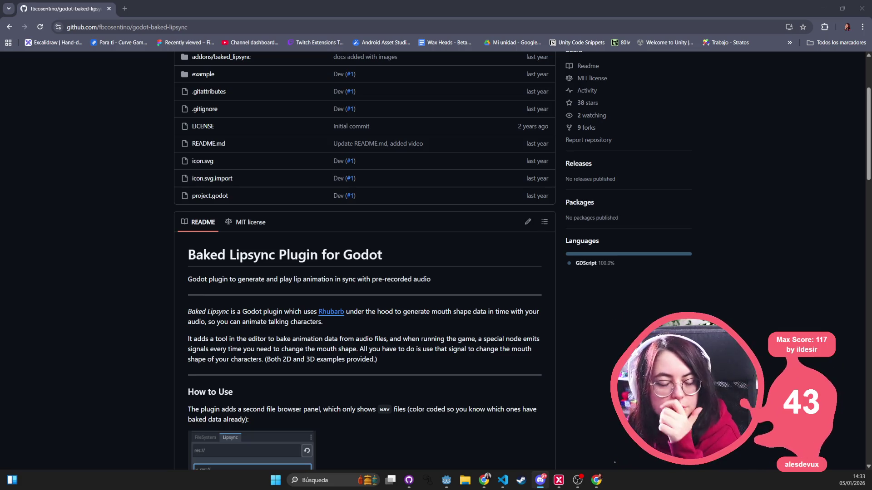
pyautogui.scroll(-5, 377, 277)
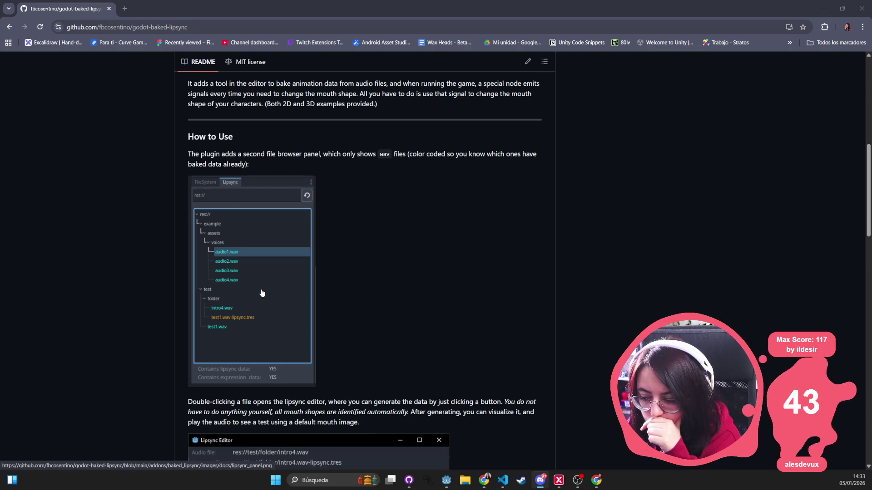
pyautogui.scroll(-3, 262, 293)
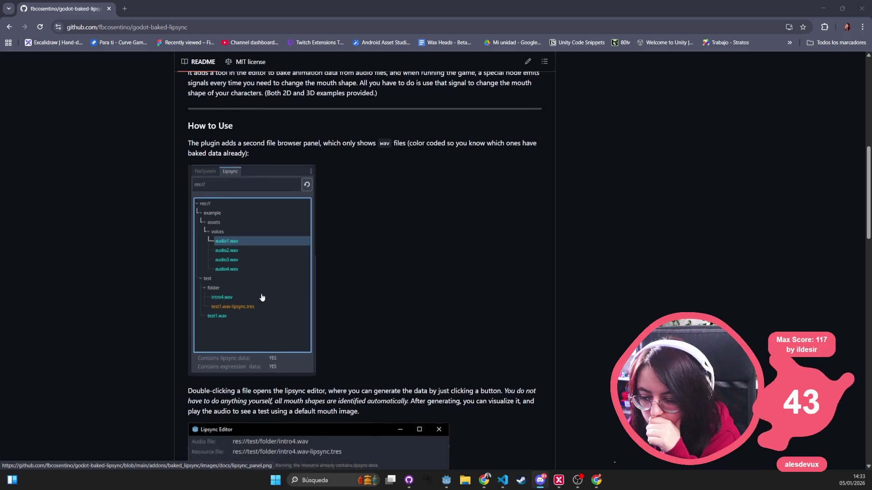
pyautogui.scroll(-4, 262, 298)
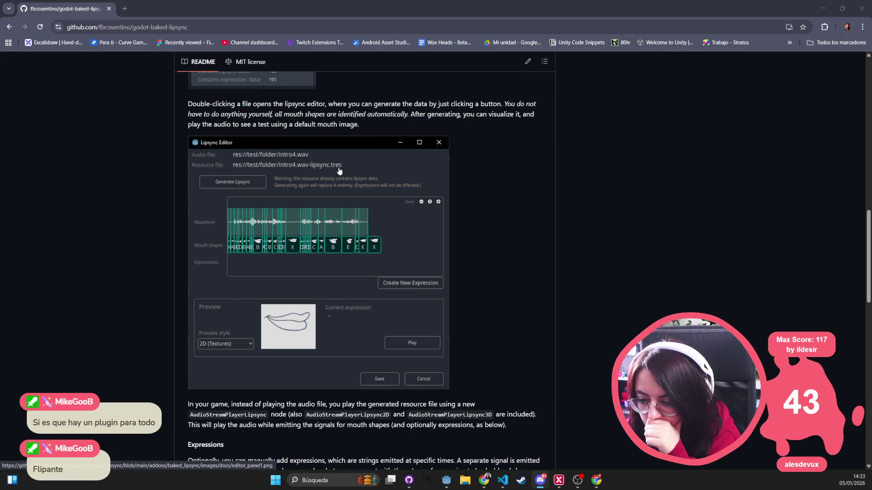
pyautogui.scroll(-5, 339, 170)
pyautogui.scroll(8, 608, 254)
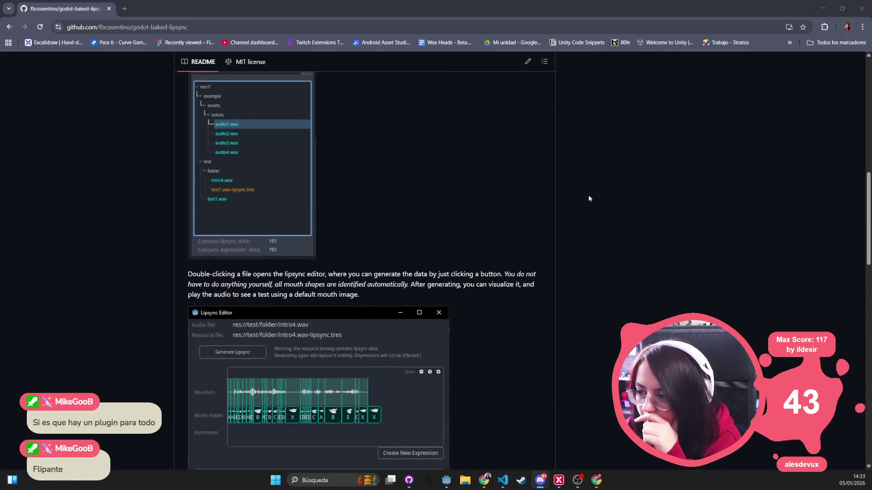
pyautogui.scroll(10, 588, 198)
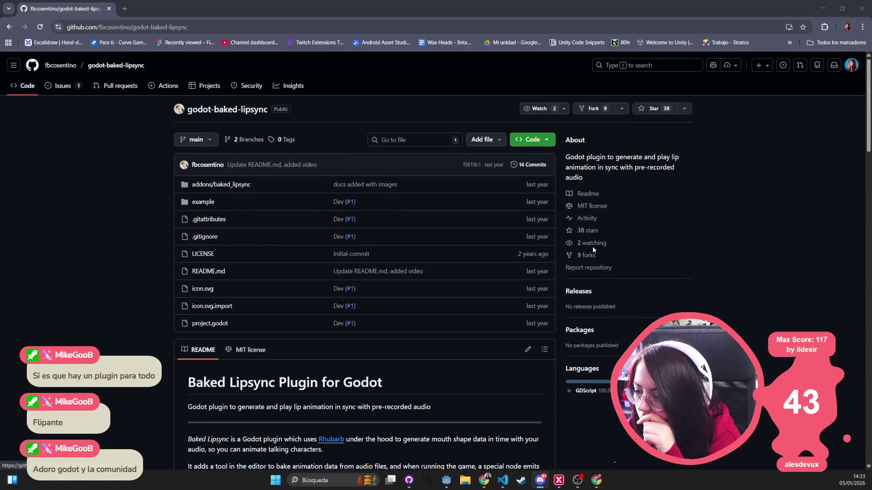
# - Check the Issues list and example folder, then download the repository as a ZIP
pyautogui.click(78, 87)
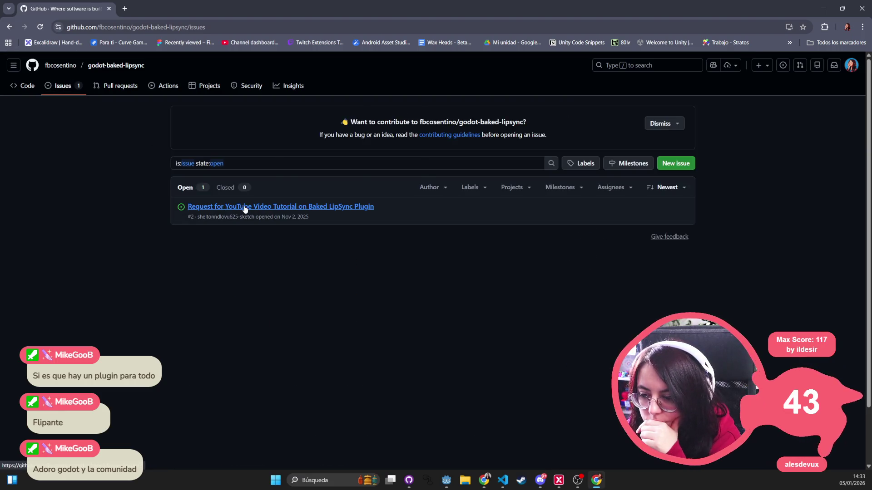
pyautogui.click(10, 27)
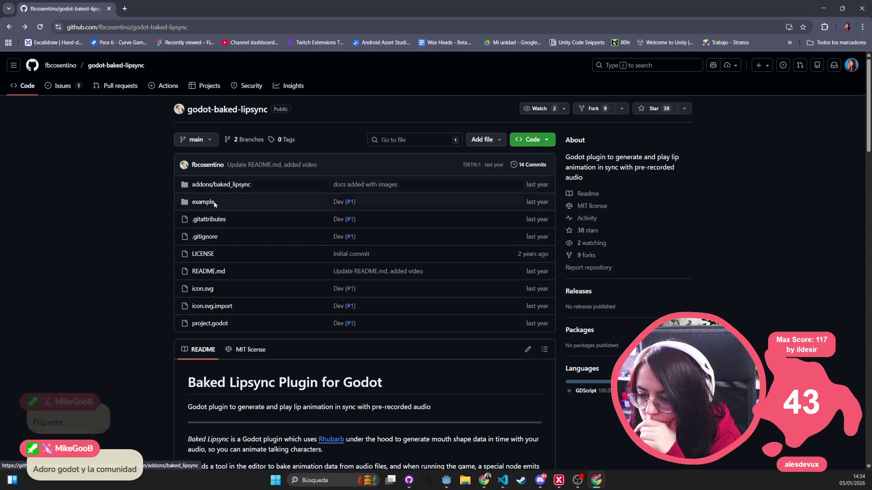
pyautogui.click(202, 202)
pyautogui.click(10, 27)
pyautogui.click(542, 139)
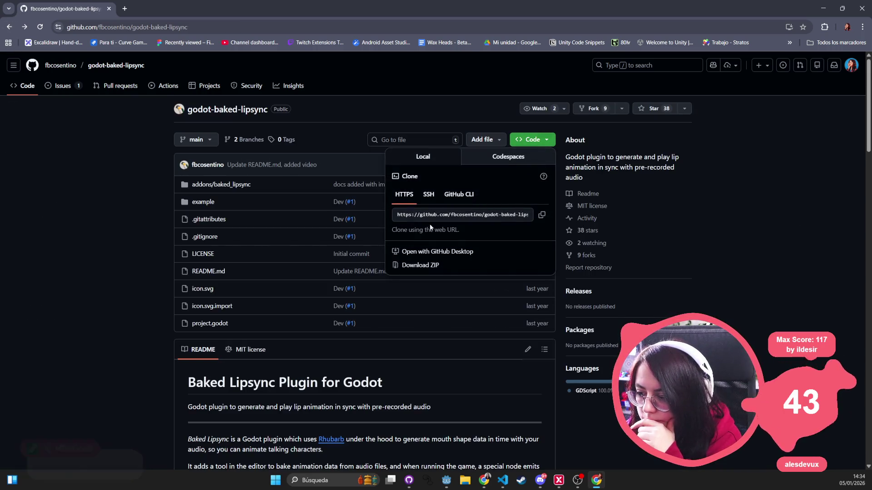
pyautogui.click(443, 268)
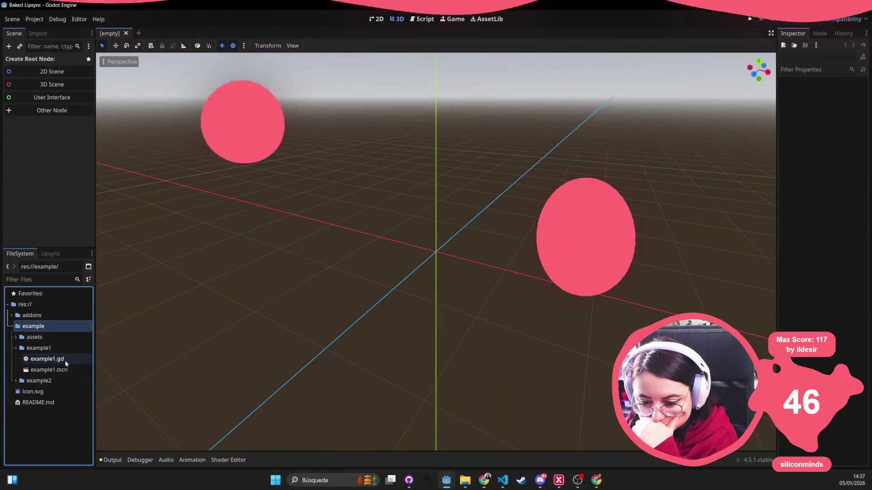
# - Open and orbit the example1 3D scene, then open the example_2 2D scene
pyautogui.doubleClick(69, 370)
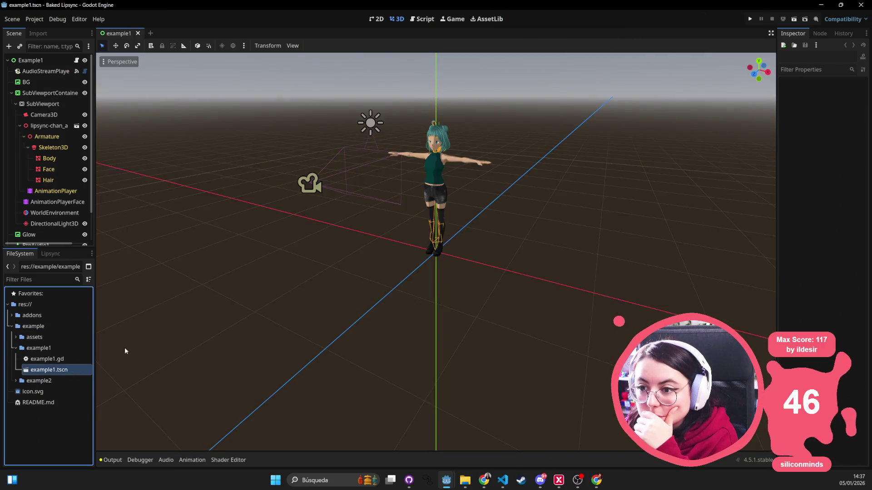
pyautogui.scroll(5, 485, 207)
pyautogui.moveTo(482, 207)
pyautogui.mouseDown()
pyautogui.moveTo(468, 257)
pyautogui.moveTo(473, 224)
pyautogui.mouseUp()
pyautogui.scroll(-5, 473, 224)
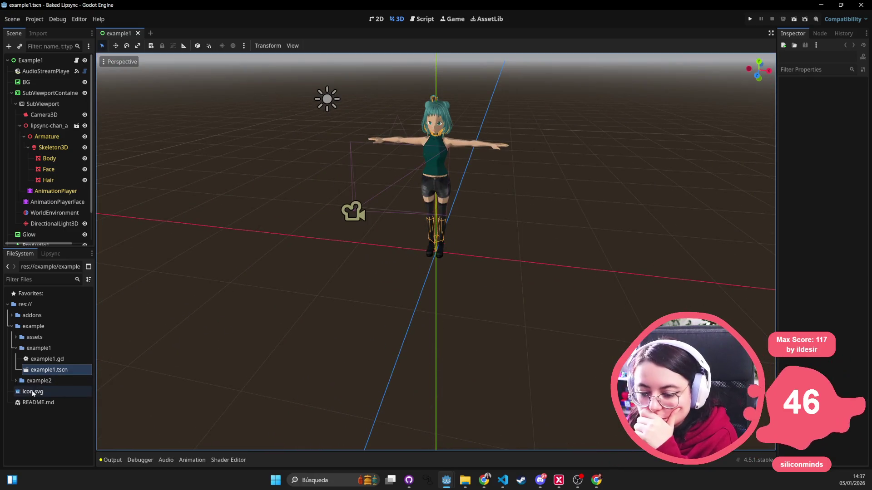
pyautogui.doubleClick(41, 380)
pyautogui.doubleClick(58, 404)
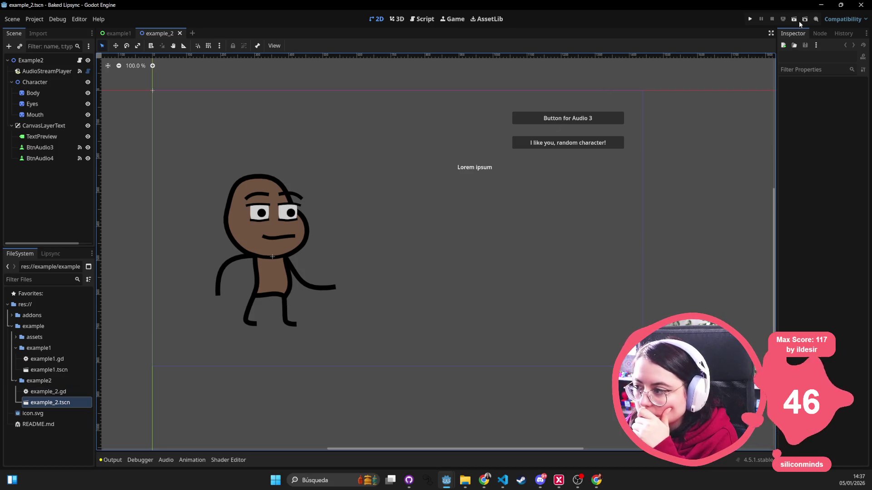
# - Run example_2 as the main scene, test both voice buttons, and stop the game
pyautogui.click(751, 20)
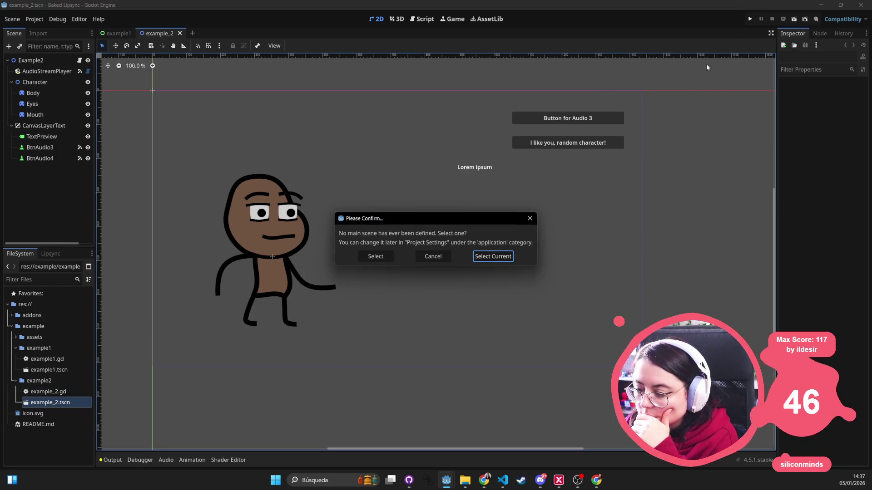
pyautogui.click(489, 256)
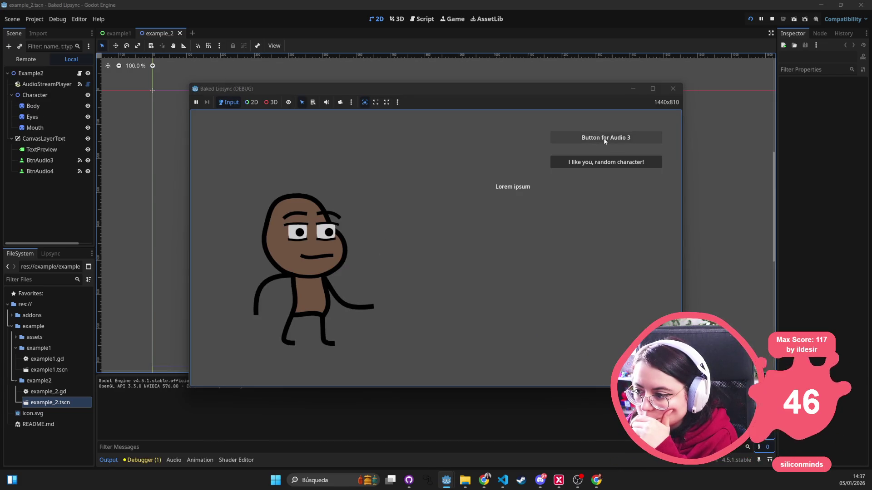
pyautogui.click(606, 163)
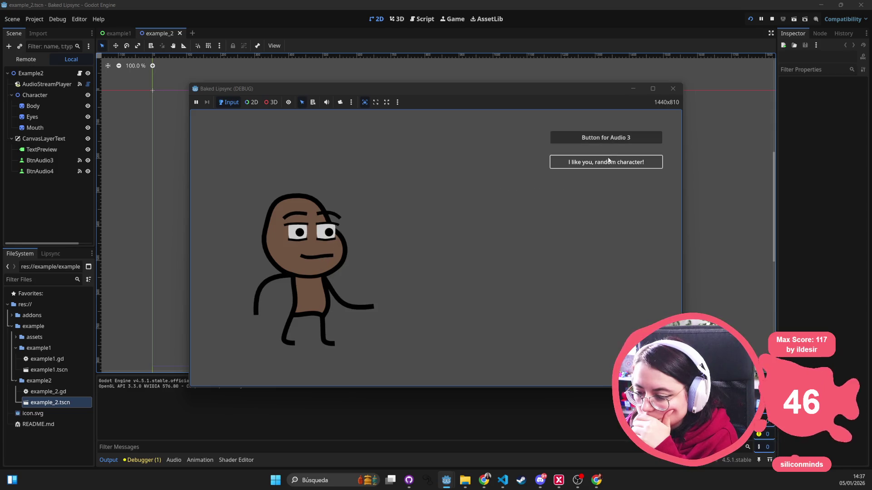
pyautogui.click(616, 140)
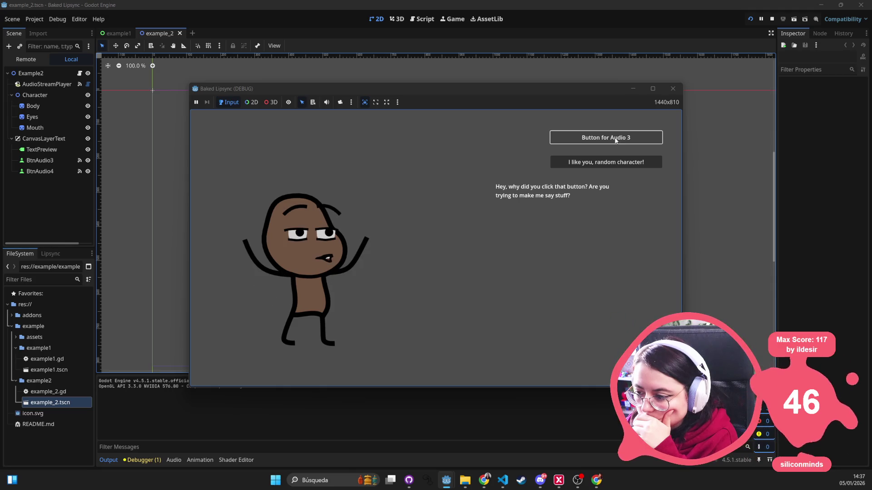
pyautogui.click(608, 164)
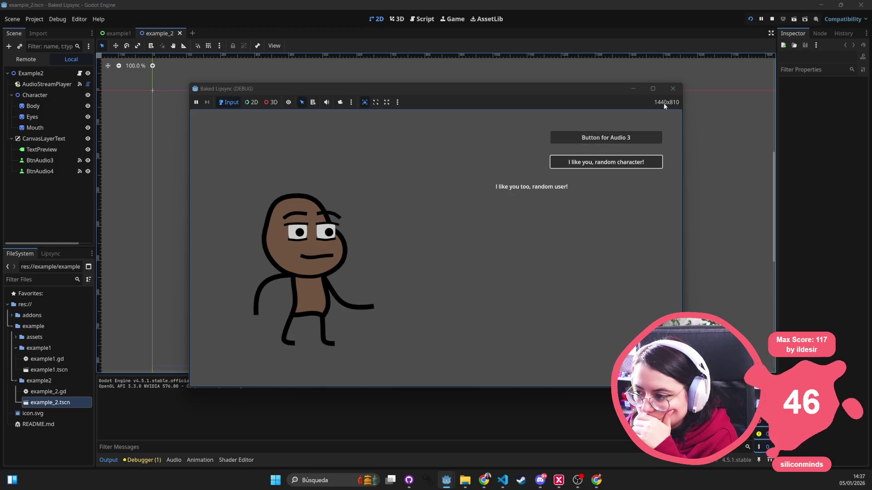
pyautogui.click(673, 89)
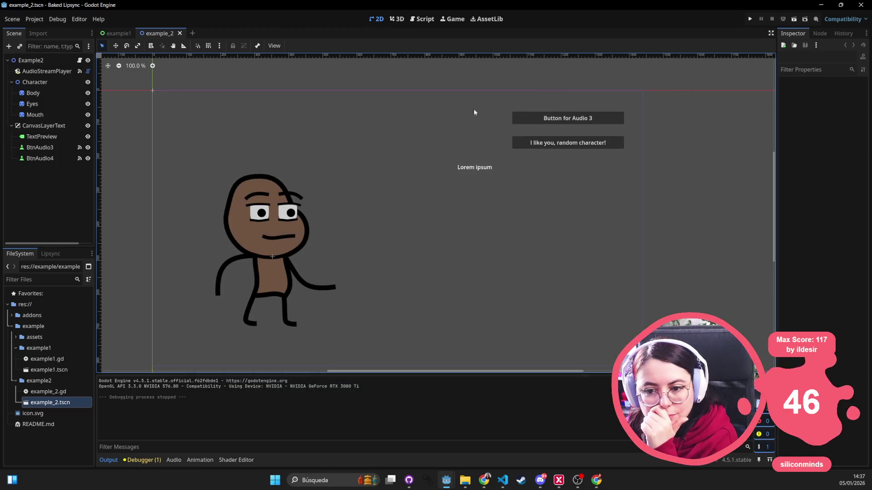
pyautogui.click(52, 72)
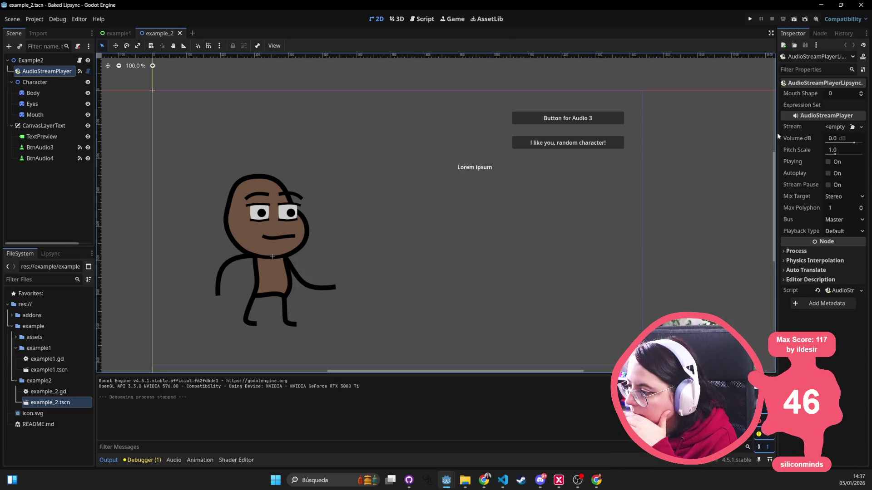
pyautogui.moveTo(777, 133); pyautogui.dragTo(623, 134)
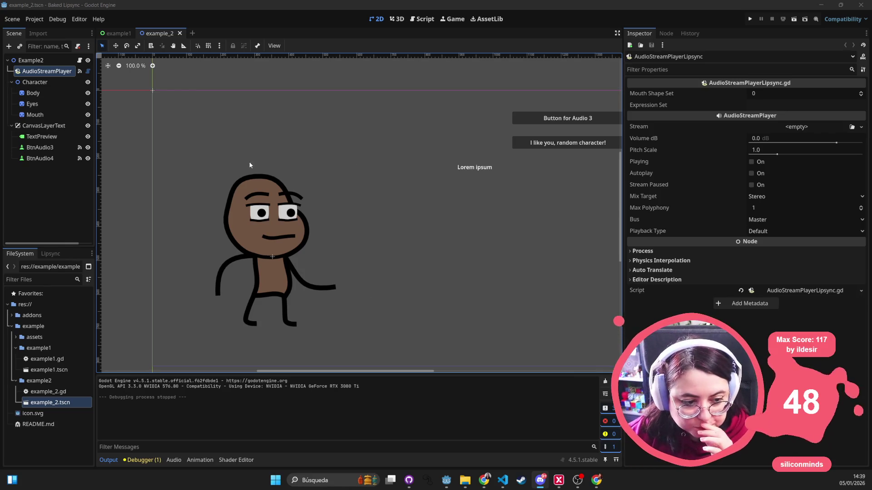
pyautogui.moveTo(286, 219); pyautogui.dragTo(326, 205)
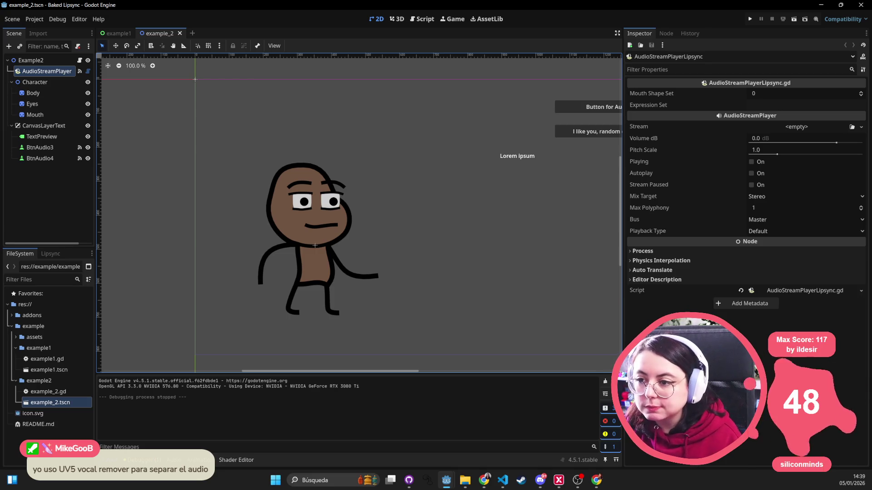
pyautogui.hotkey('alt', 'Tab')
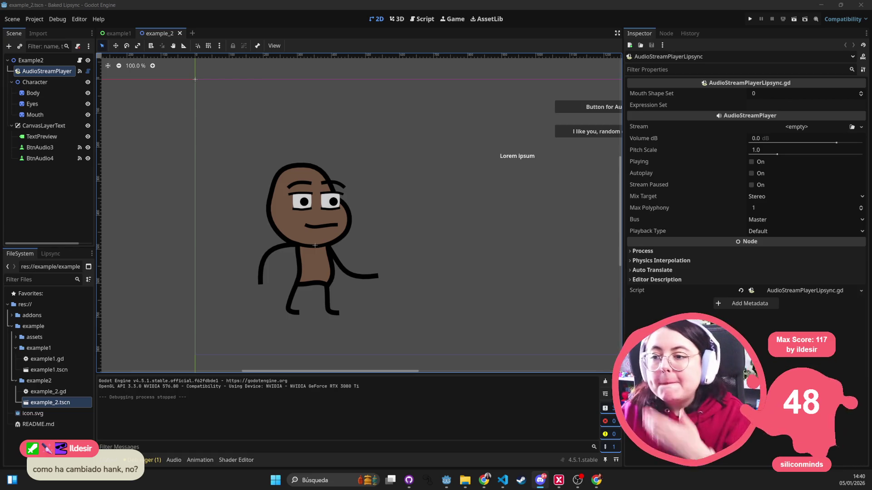
pyautogui.click(749, 18)
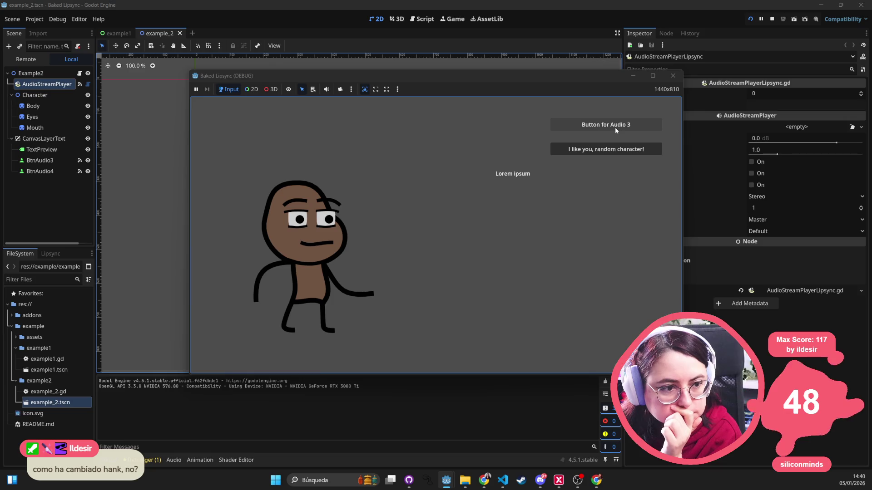
# - Play the Audio 3 voice line twice, then stop the game and return to the 2D editor
pyautogui.click(616, 128)
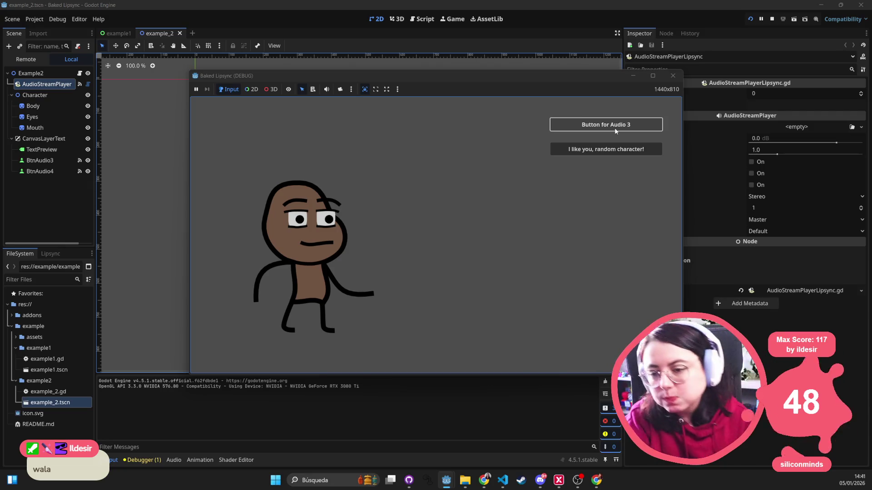
pyautogui.click(614, 129)
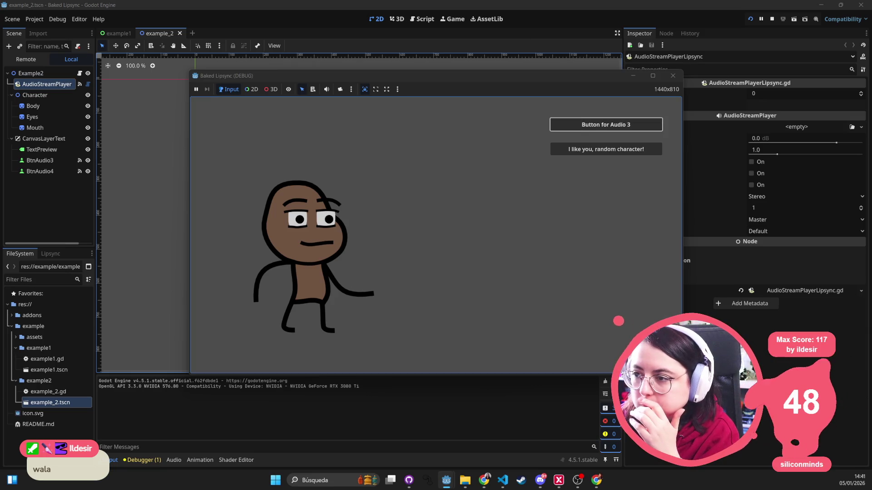
pyautogui.click(670, 78)
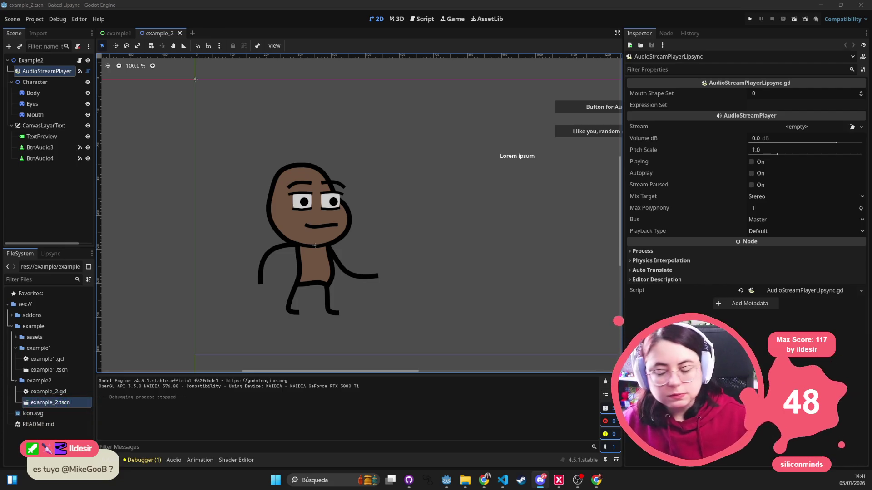
pyautogui.hscroll(3, 423, 216)
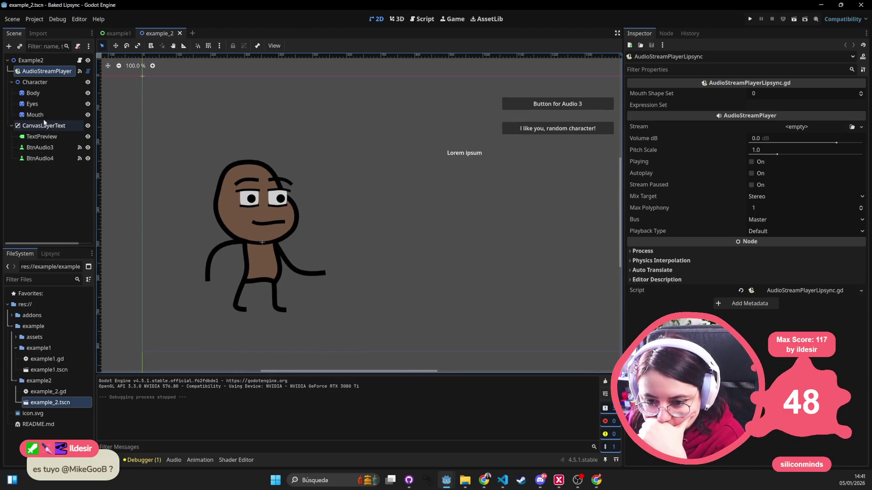
# - Inspect the Eyes and Mouth sprites, then expand the assets folder in FileSystem
pyautogui.click(38, 107)
pyautogui.click(36, 114)
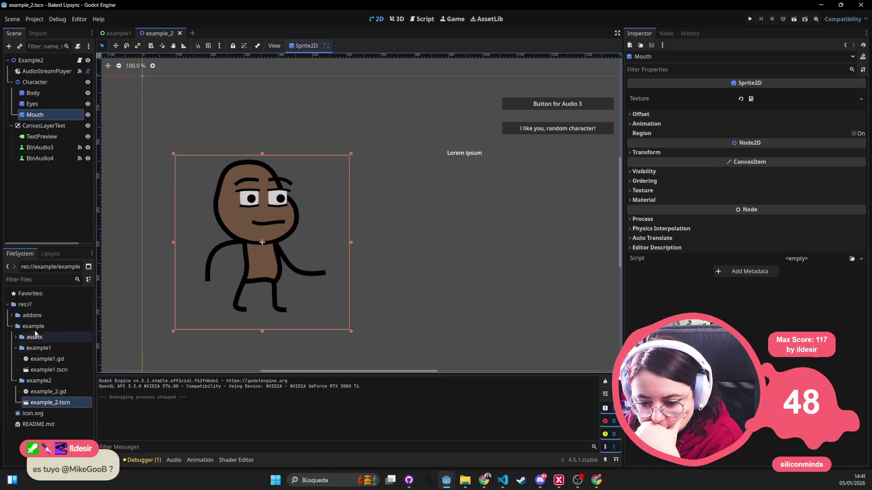
pyautogui.doubleClick(34, 337)
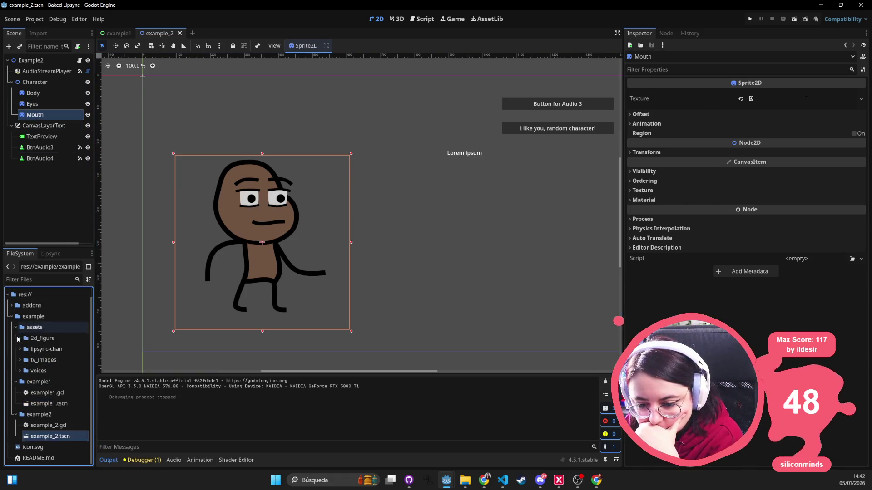
# - Expand 2d_figure and preview the mouth shape images mouth_a_x through mouth_h
pyautogui.doubleClick(44, 341)
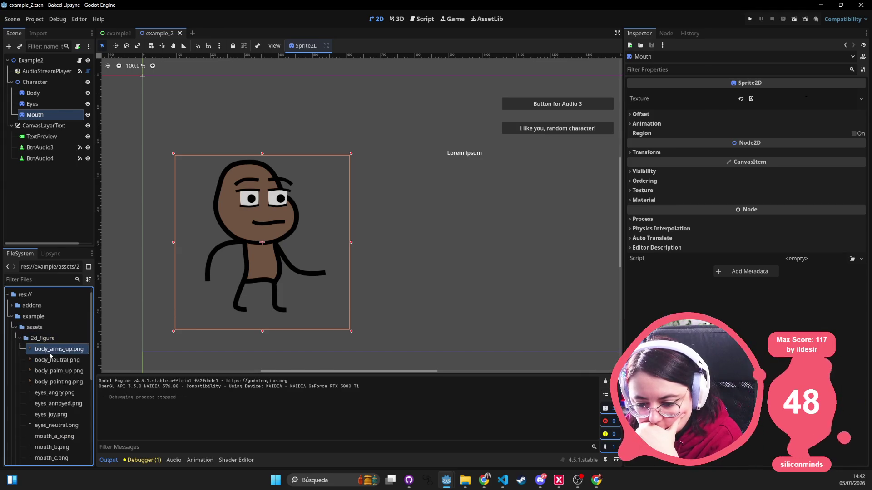
pyautogui.scroll(-4, 49, 352)
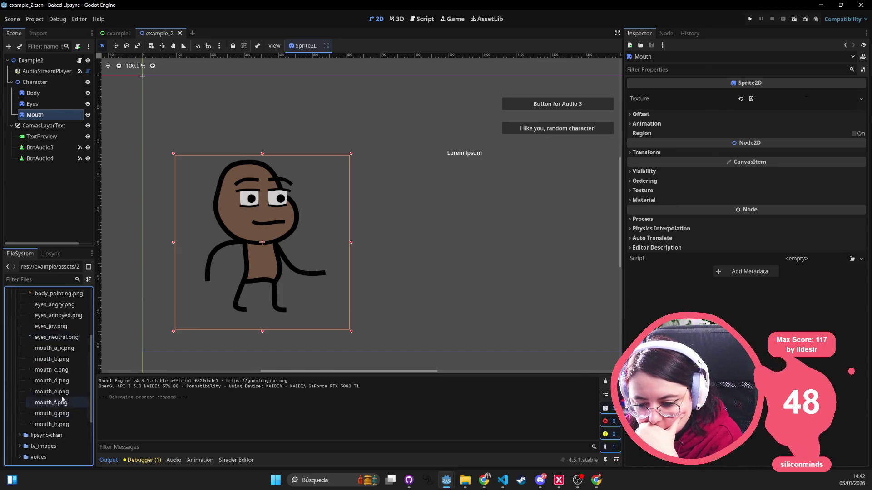
pyautogui.click(71, 349)
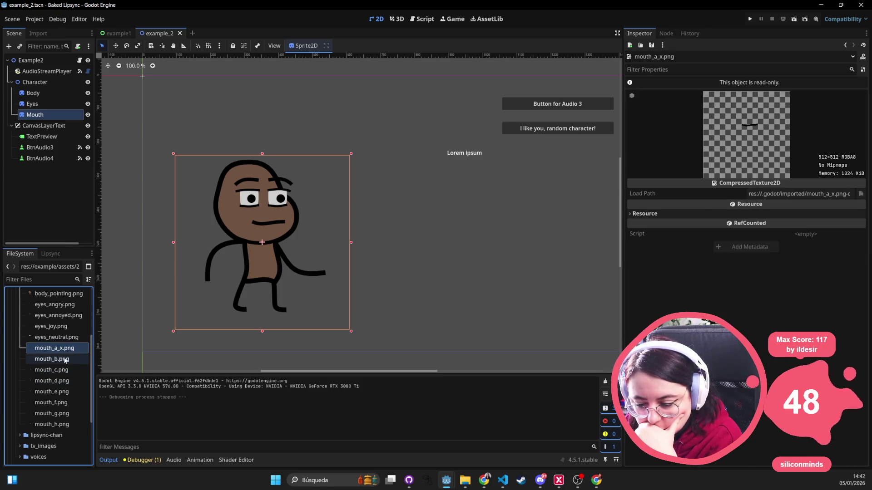
pyautogui.click(64, 359)
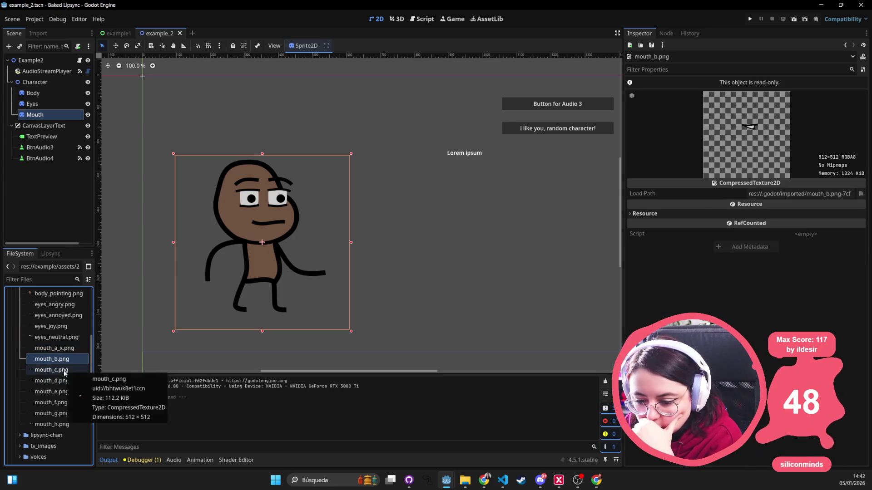
pyautogui.click(64, 371)
pyautogui.click(64, 382)
pyautogui.click(64, 391)
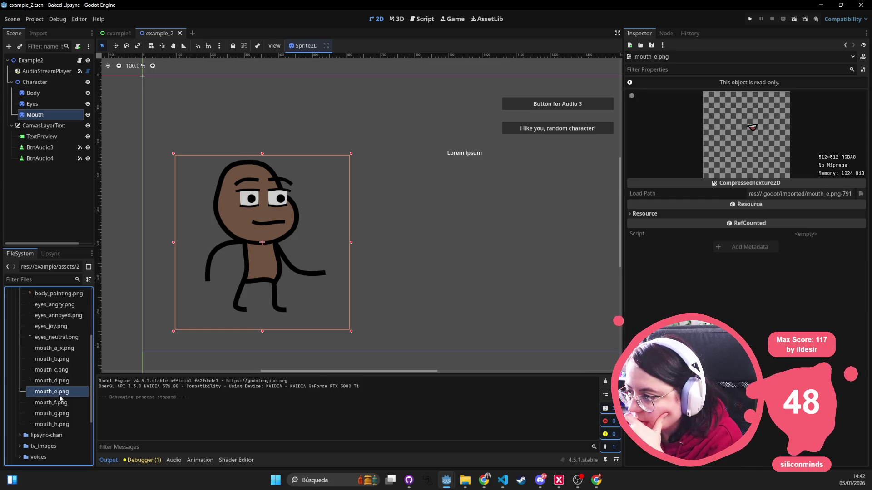
pyautogui.click(63, 403)
pyautogui.click(66, 415)
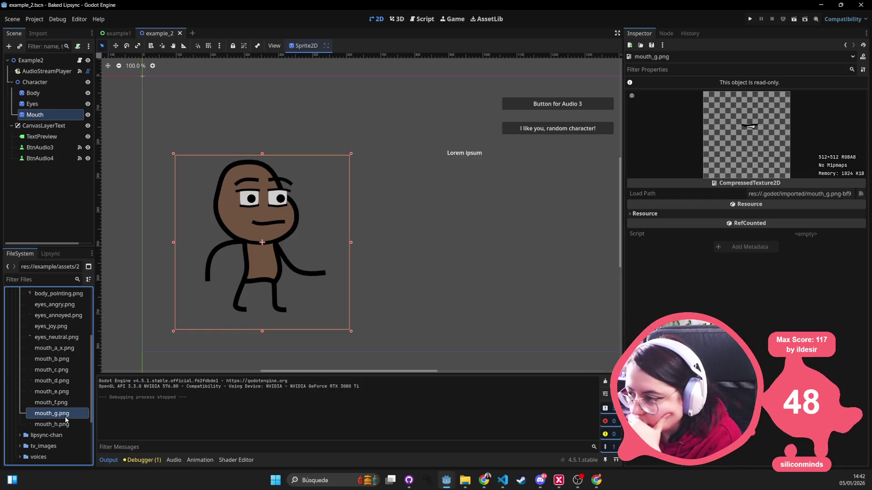
pyautogui.click(64, 424)
# - Expand the voices folder, preview audio3.wav, then select audio1.wav
pyautogui.click(20, 435)
pyautogui.scroll(-4, 20, 435)
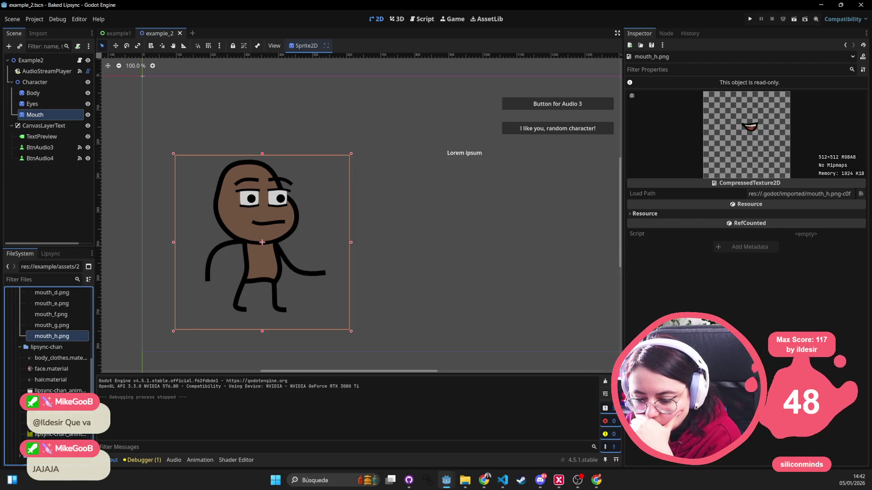
pyautogui.scroll(-1, 20, 436)
pyautogui.scroll(-2, 39, 436)
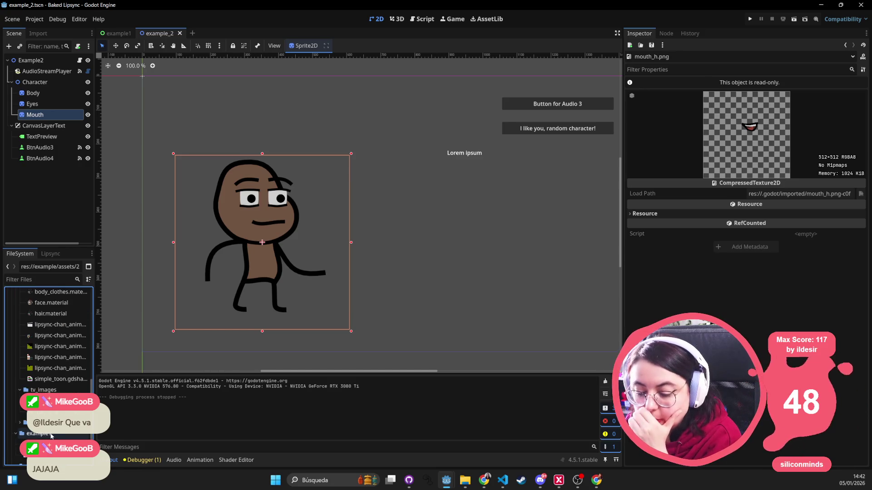
pyautogui.click(19, 425)
pyautogui.scroll(-5, 50, 363)
pyautogui.click(68, 366)
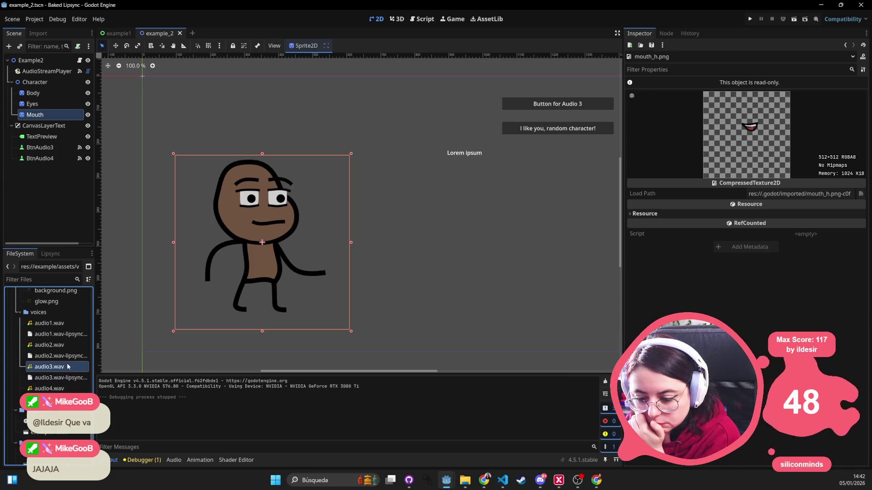
pyautogui.click(632, 120)
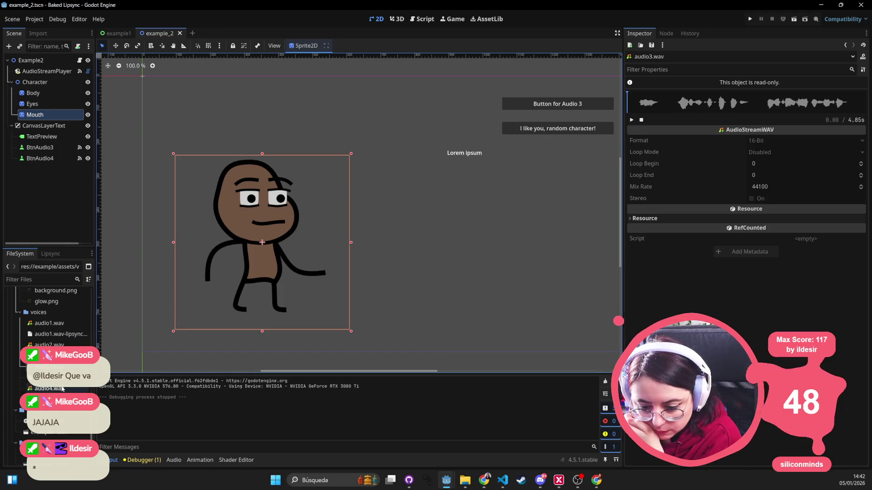
pyautogui.click(49, 323)
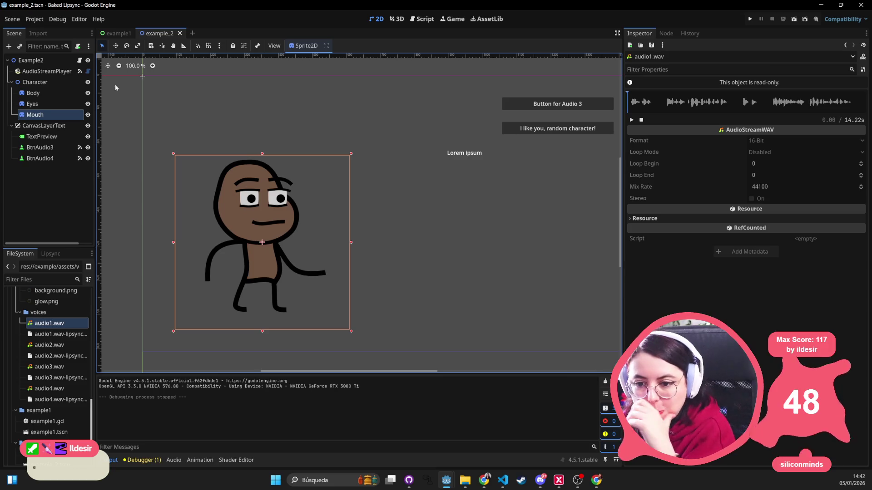
# - Inspect AudioStreamPlayer's Expression Set, then read example_2.gd's expression-change handler
pyautogui.click(46, 71)
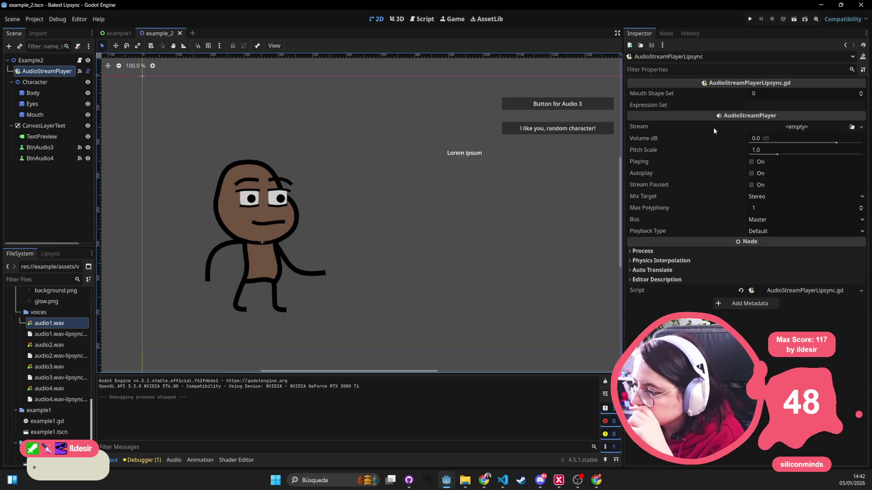
pyautogui.click(772, 105)
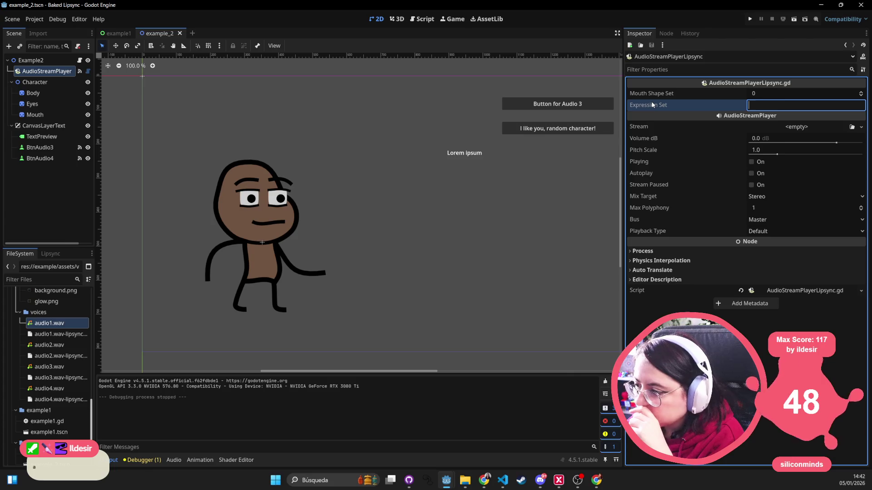
pyautogui.click(79, 61)
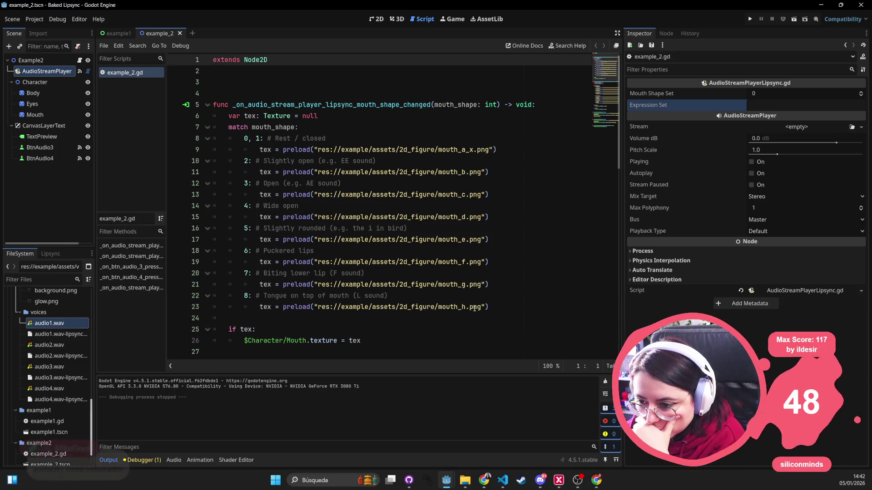
pyautogui.scroll(-5, 443, 275)
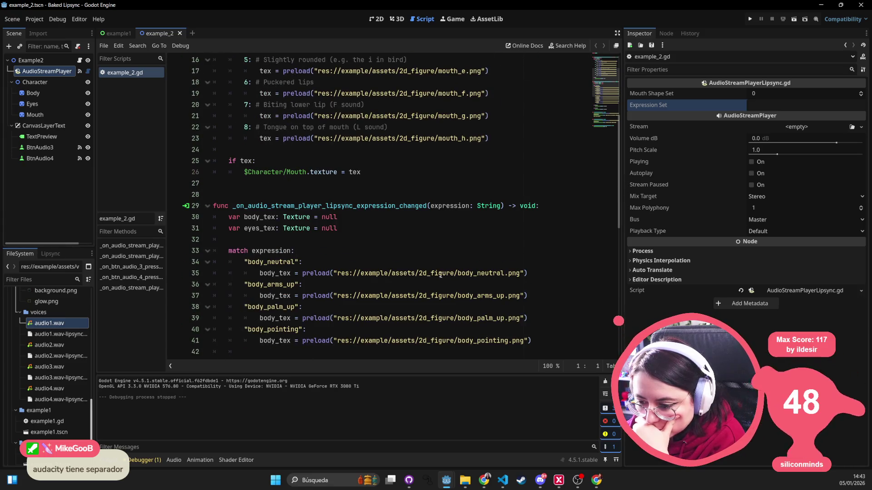
pyautogui.scroll(-4, 438, 276)
pyautogui.scroll(-7, 435, 275)
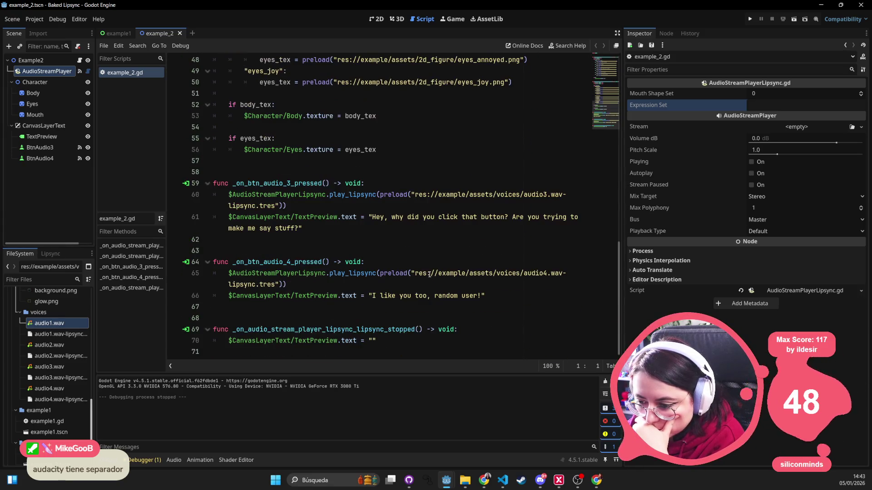
pyautogui.scroll(3, 427, 269)
pyautogui.scroll(1, 427, 269)
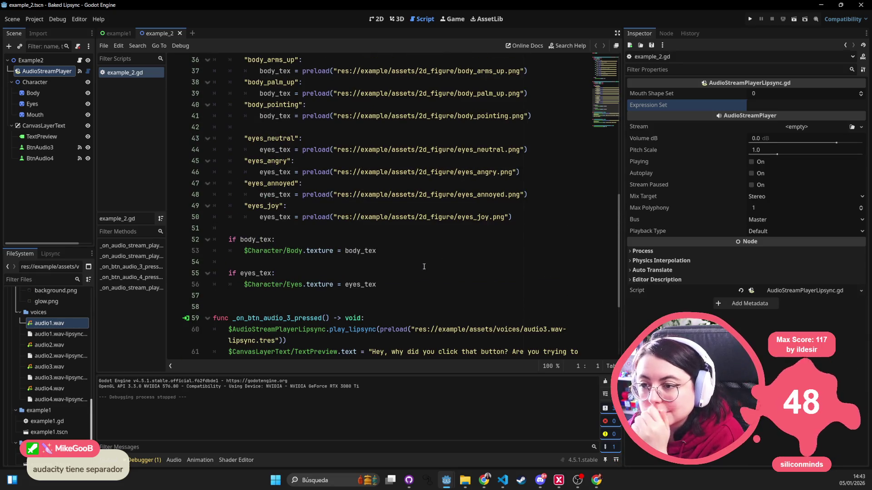
pyautogui.scroll(3, 420, 252)
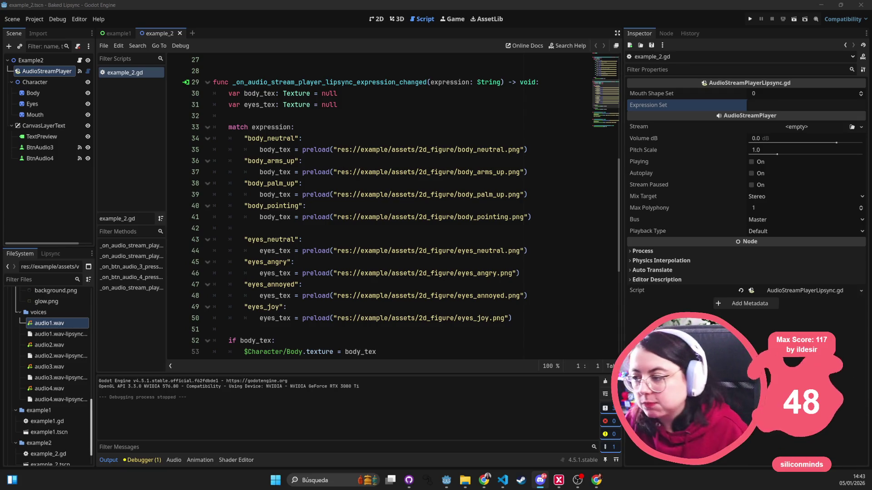
# - Switch from the Wax Heads Godot window to the godot-baked-lipsync GitHub page in Chrome
pyautogui.hotkey('alt', 'Tab')
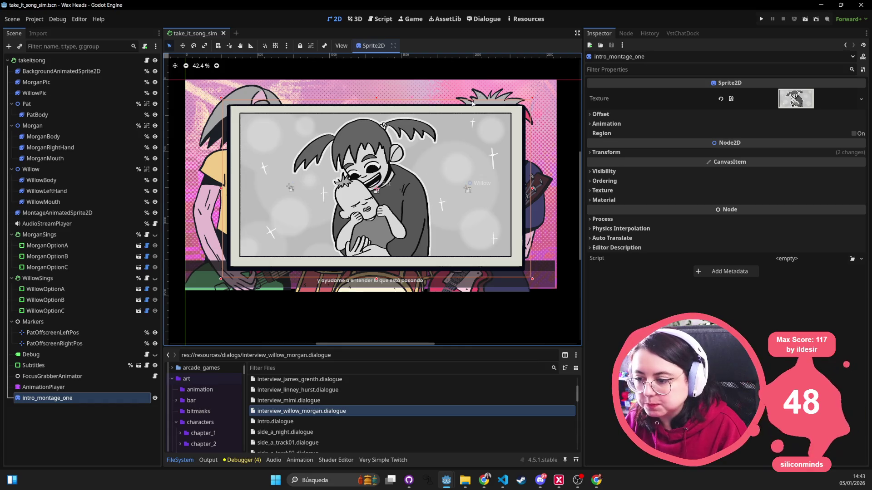
pyautogui.hotkey('alt', 'Tab')
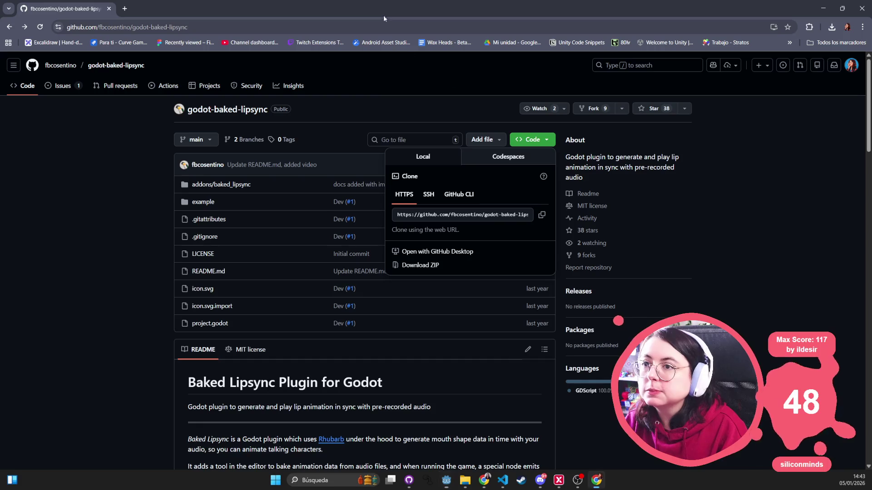
pyautogui.hotkey('alt', 'Tab')
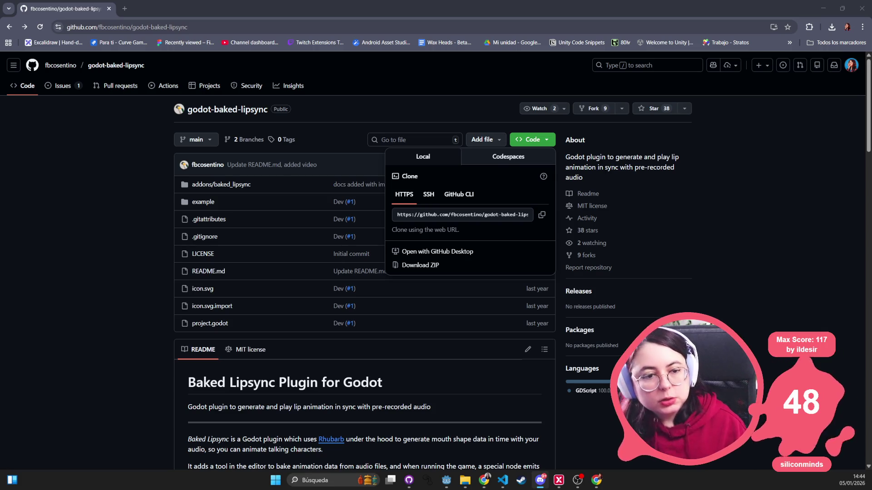
pyautogui.click(338, 478)
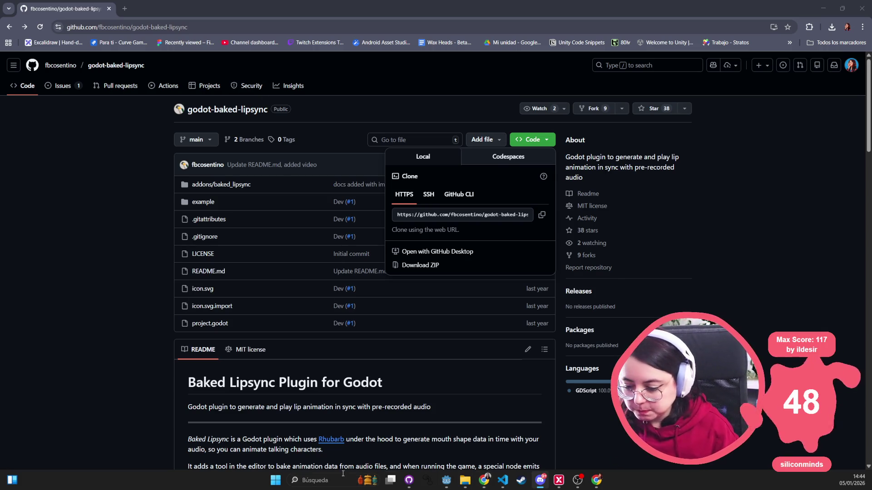
# - Launch Audacity via the 'auda' search and accept the update in the Actualizar Audacity dialog
pyautogui.write('auda')
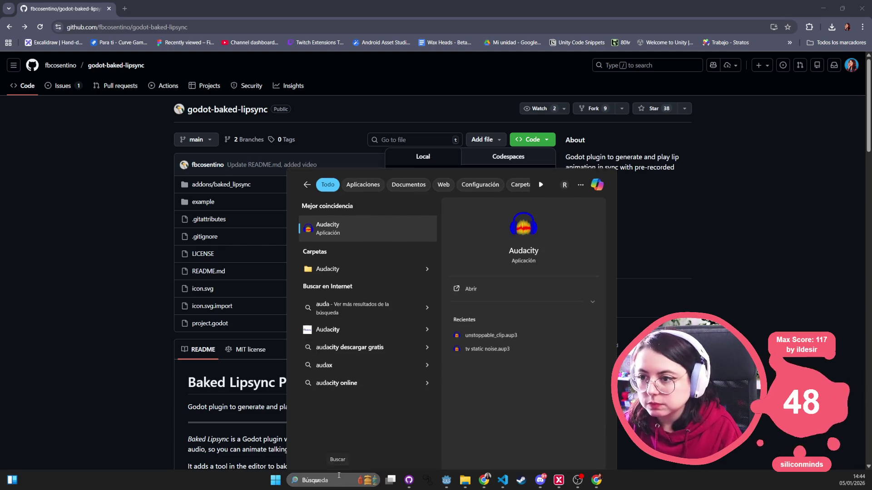
pyautogui.press('Escape')
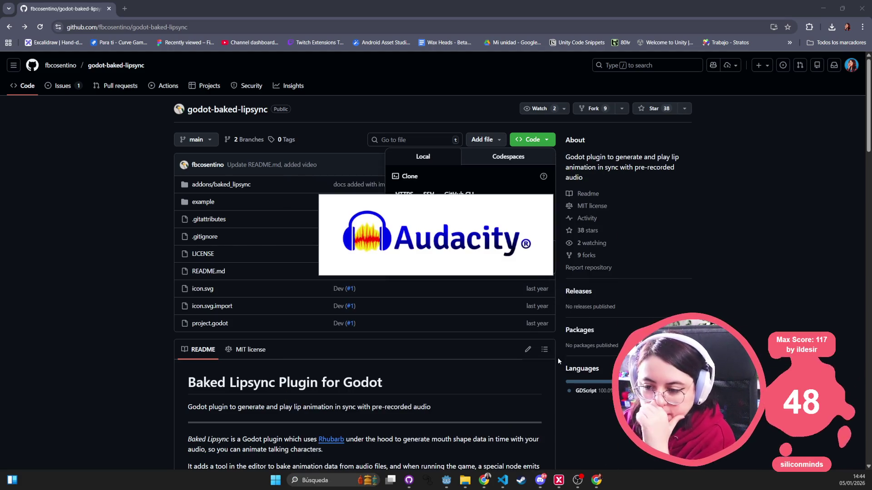
pyautogui.scroll(-1, 534, 354)
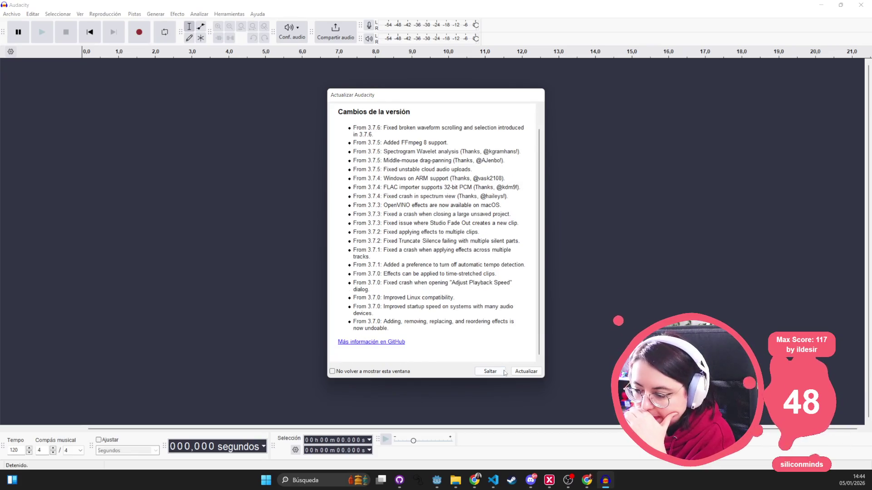
pyautogui.click(539, 372)
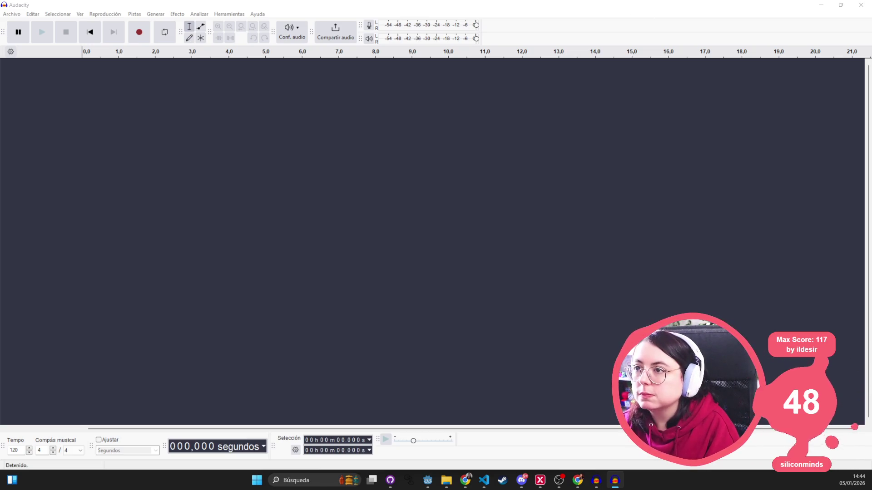
# - Close the old Audacity so the update installs, then accept the usage notice and welcome dialog
pyautogui.click(861, 4)
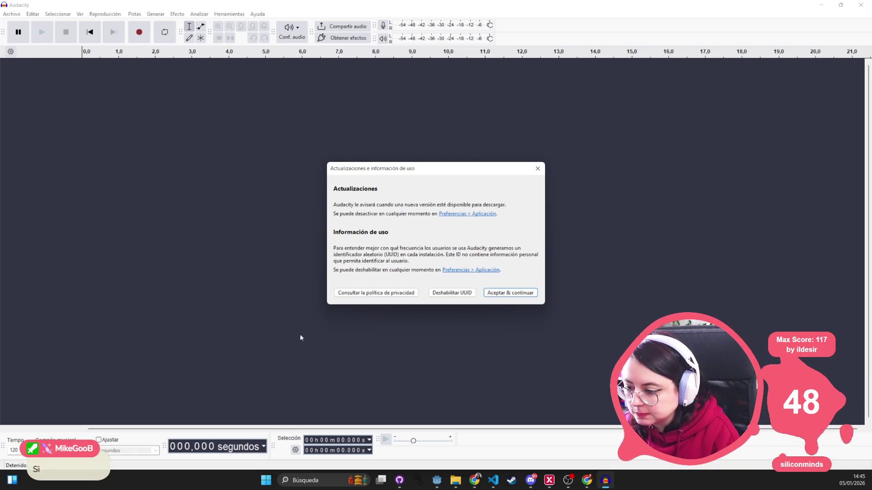
pyautogui.click(517, 295)
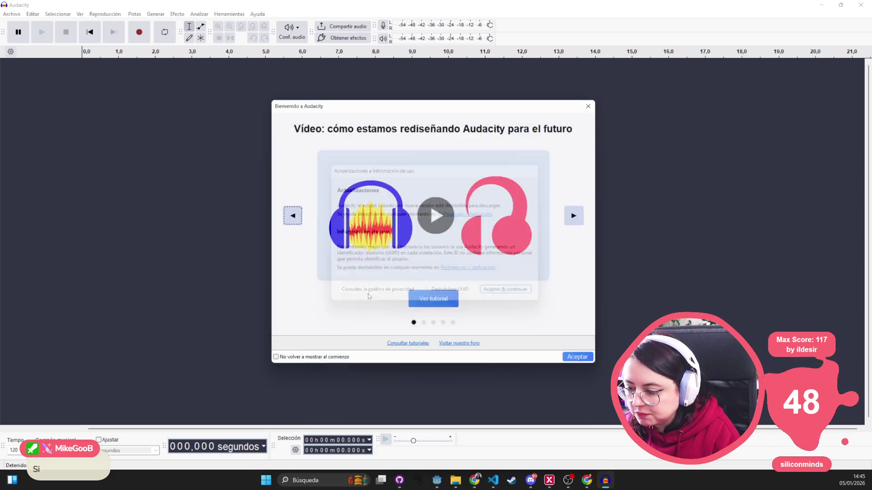
pyautogui.click(585, 365)
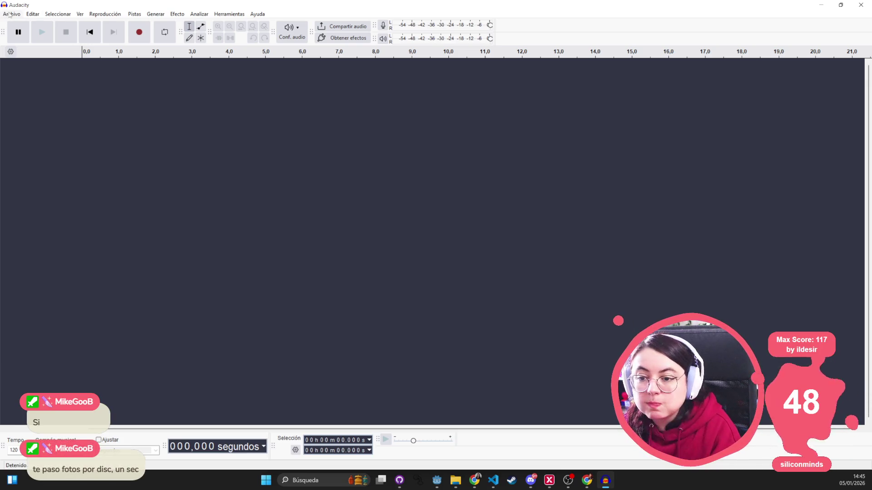
pyautogui.click(455, 481)
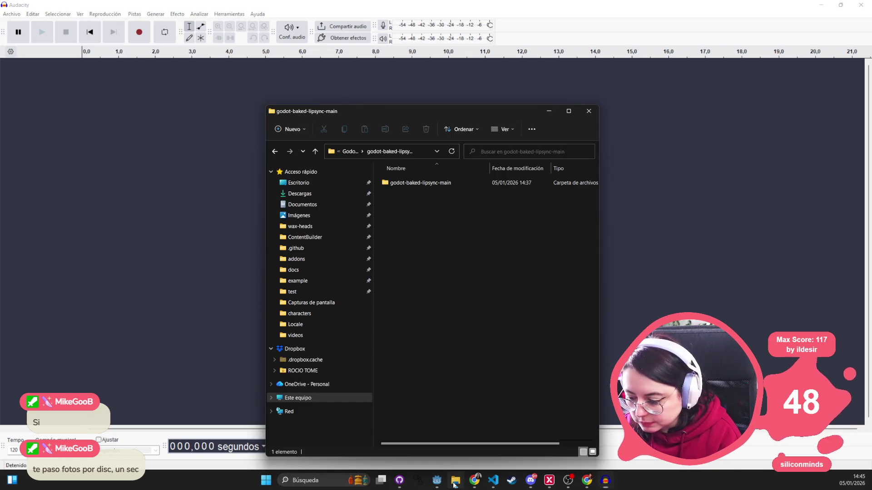
# - Move the godot-baked-lipsync-main Explorer window onto the other monitor
pyautogui.moveTo(437, 114); pyautogui.dragTo(871, 113)
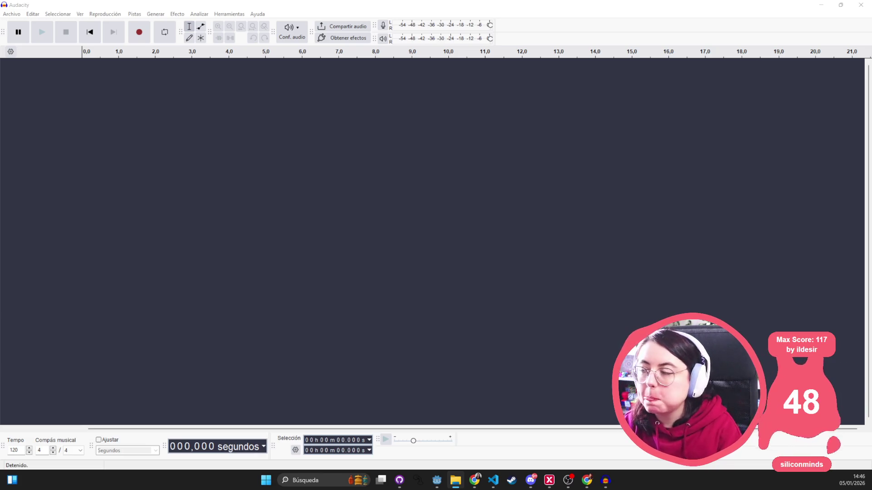
pyautogui.click(19, 15)
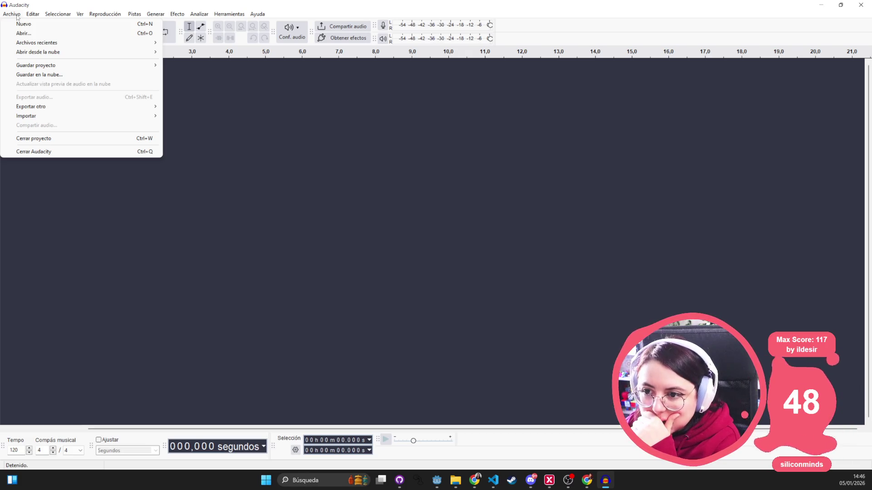
pyautogui.press('Escape')
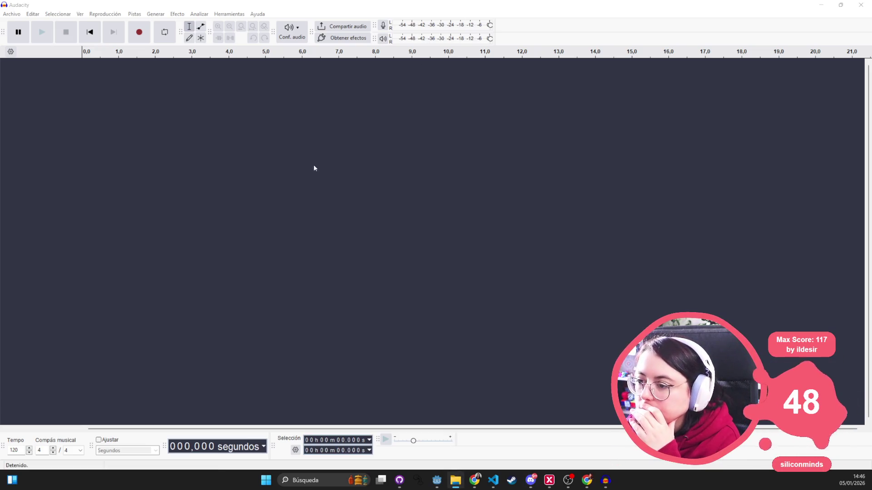
pyautogui.click(453, 483)
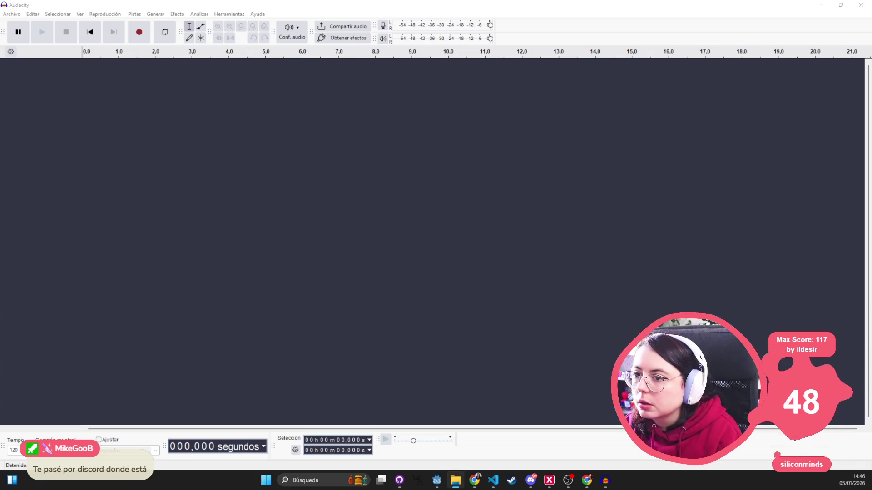
pyautogui.hotkey('alt', 'Tab')
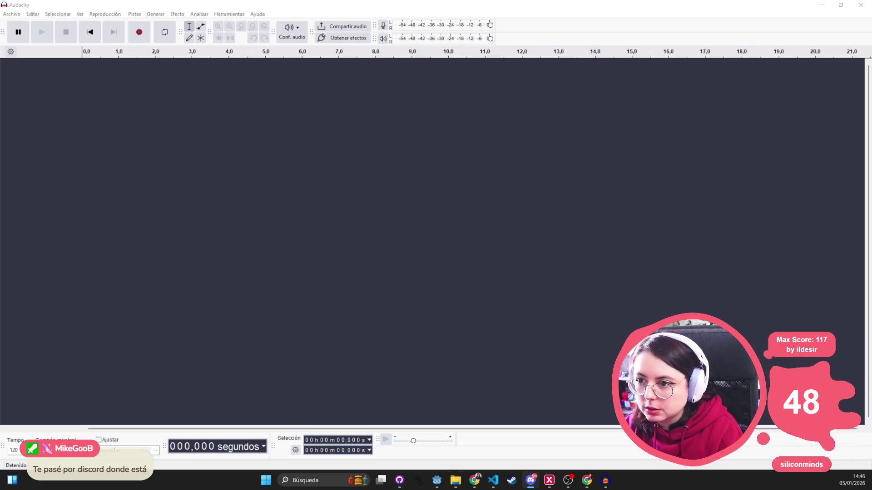
pyautogui.hotkey('alt', 'Tab')
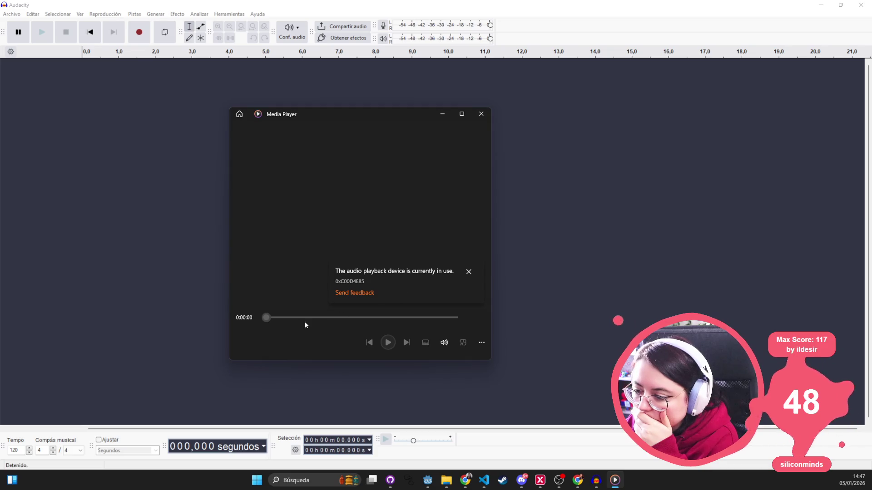
pyautogui.click(481, 114)
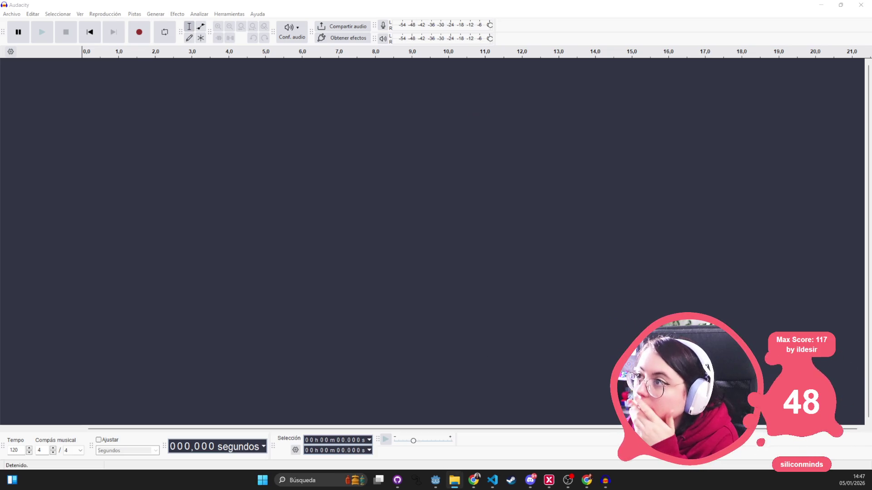
# - Import choice-01-A as a stereo track, accept the 135 bpm tempo, and play it briefly
pyautogui.moveTo(378, 60); pyautogui.dragTo(183, 268)
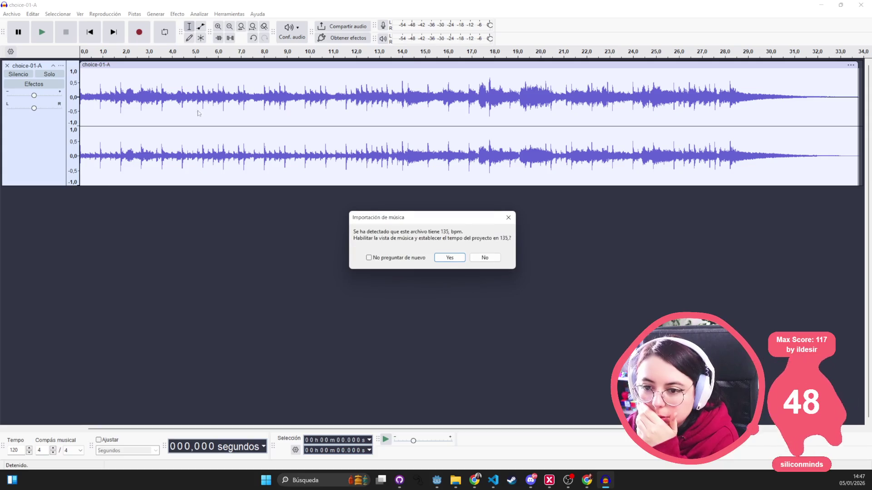
pyautogui.click(461, 261)
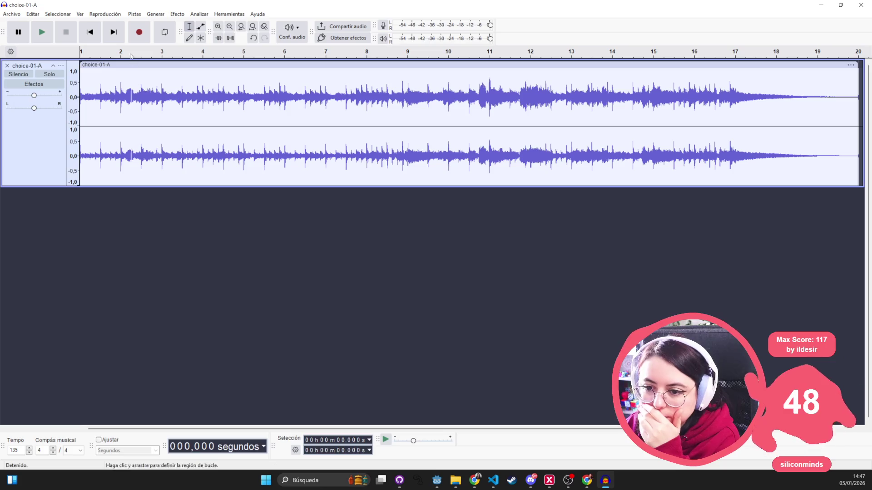
pyautogui.click(45, 35)
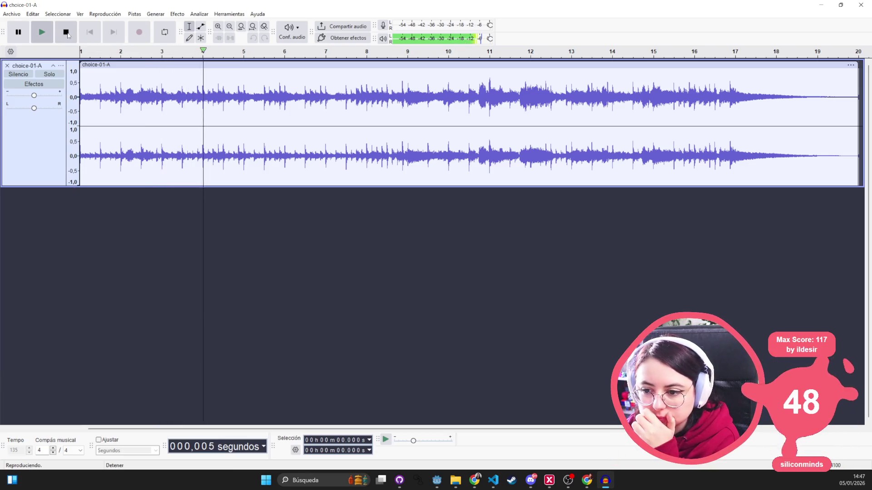
pyautogui.press('space')
# - Look through Audacity's track and playback menus
pyautogui.click(132, 14)
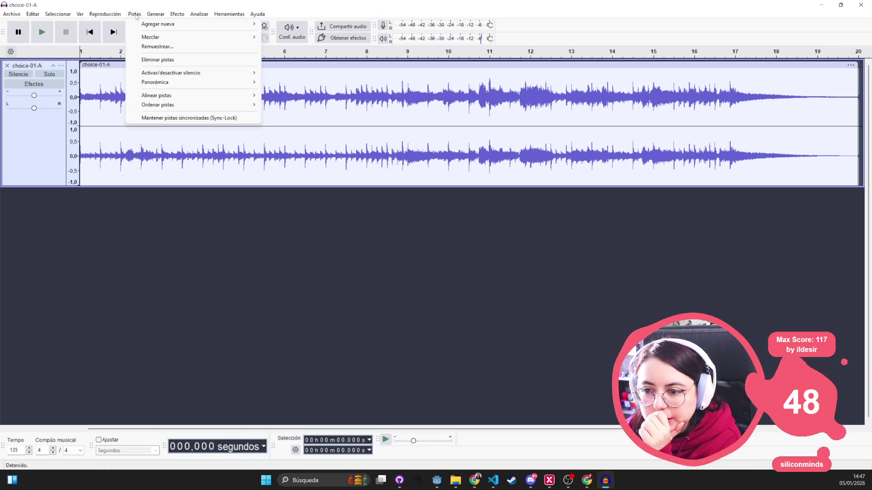
pyautogui.hotkey('alt', 'Tab')
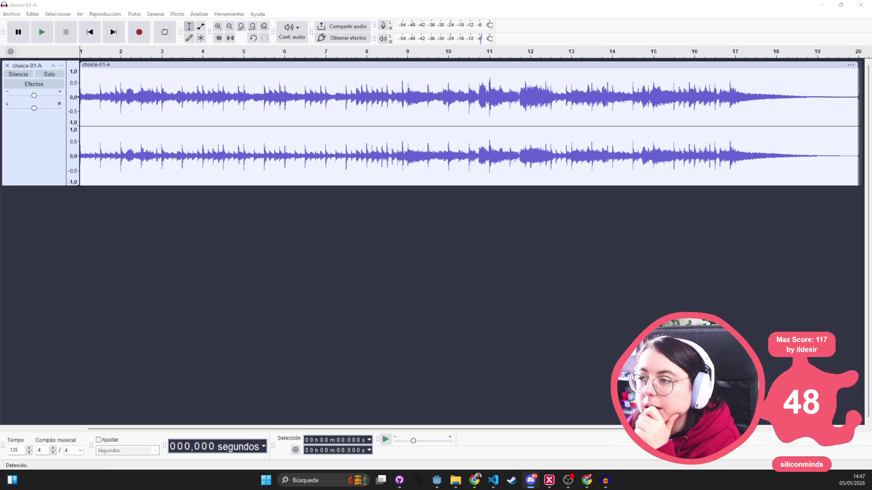
pyautogui.click(95, 15)
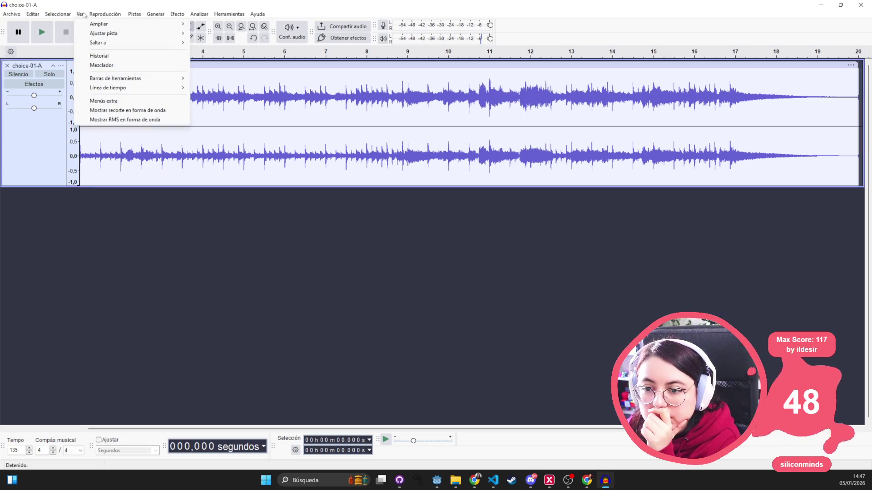
# - Browse Audacity's track and selection menus
pyautogui.click(96, 14)
pyautogui.click(130, 14)
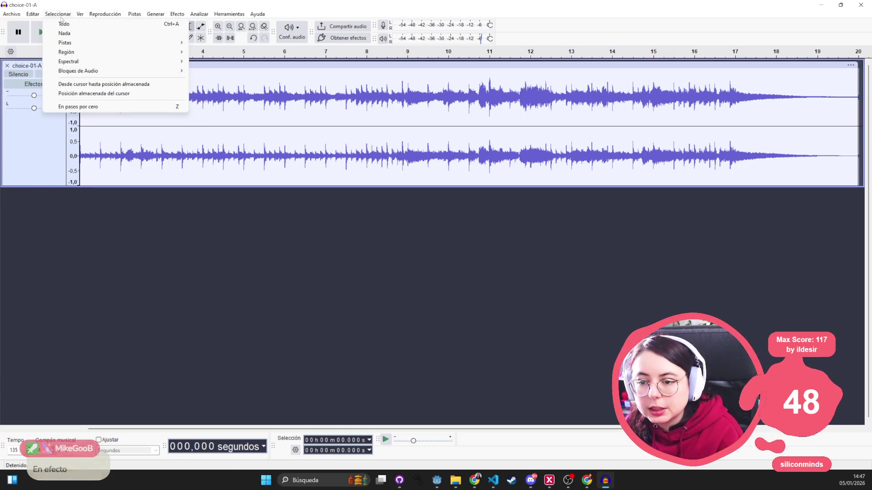
pyautogui.hotkey('alt', 'Tab')
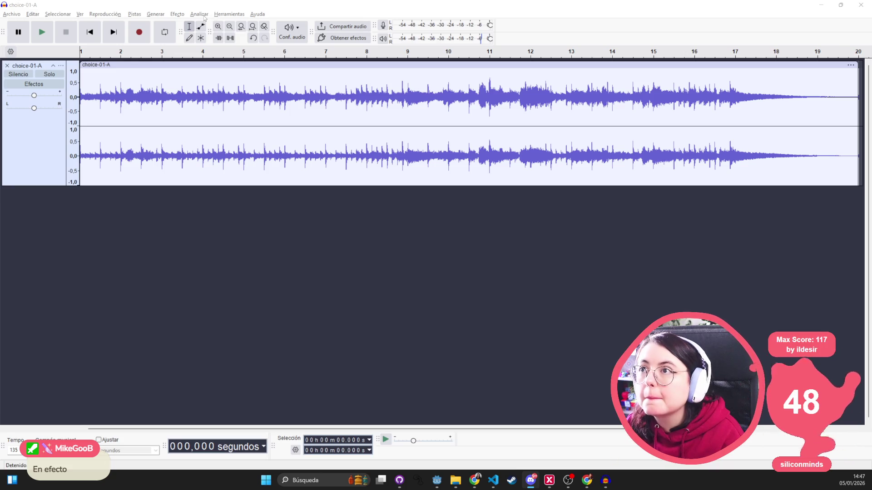
# - Open the free effects catalogue from the Efecto menu, with OpenVINO AI Tools listed first
pyautogui.click(177, 14)
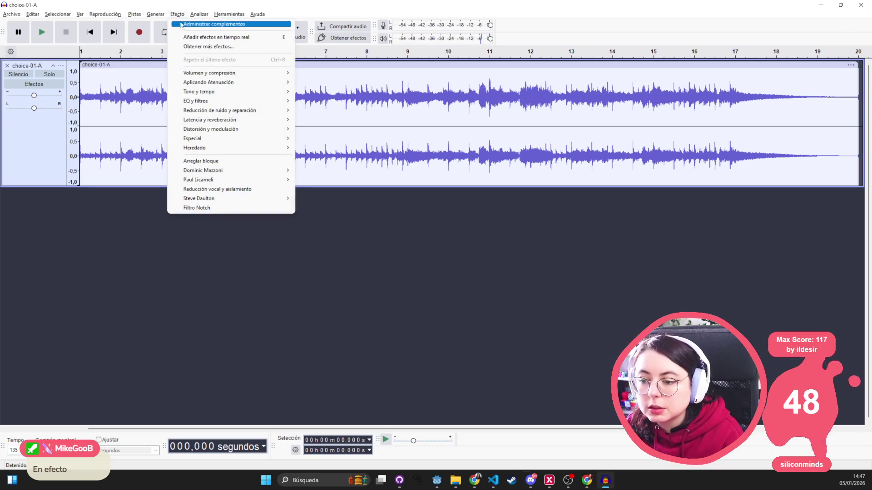
pyautogui.moveTo(211, 102)
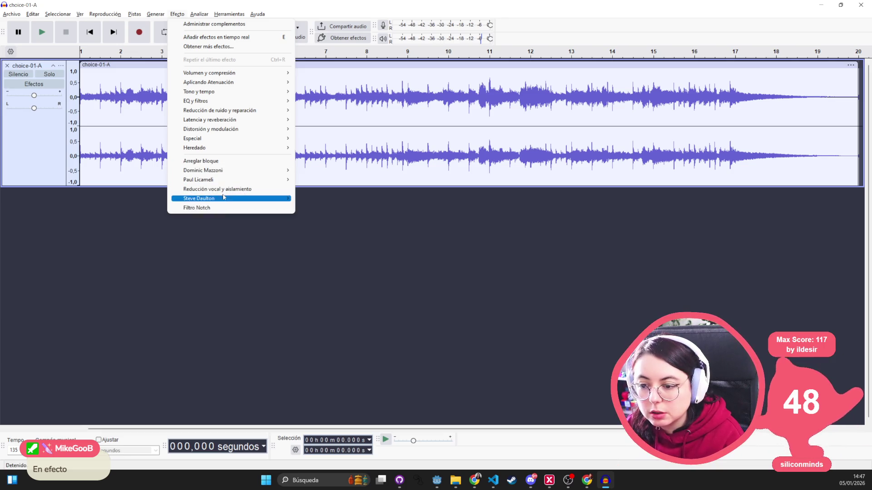
pyautogui.moveTo(236, 138)
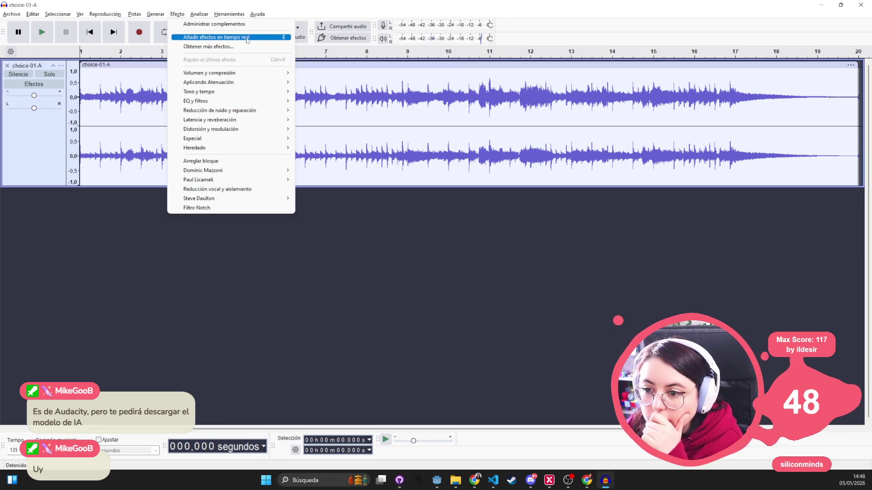
pyautogui.click(209, 47)
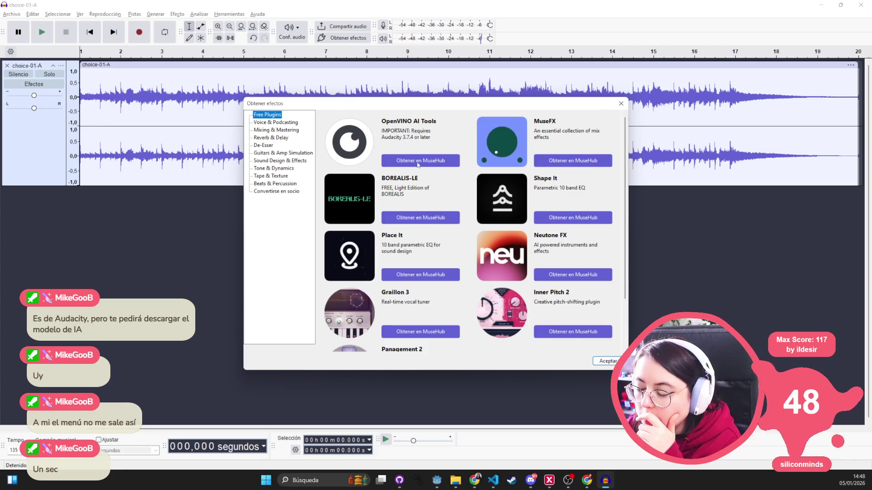
# - Choose Obtener en MuseHub for the OpenVINO AI Tools plugin
pyautogui.click(427, 165)
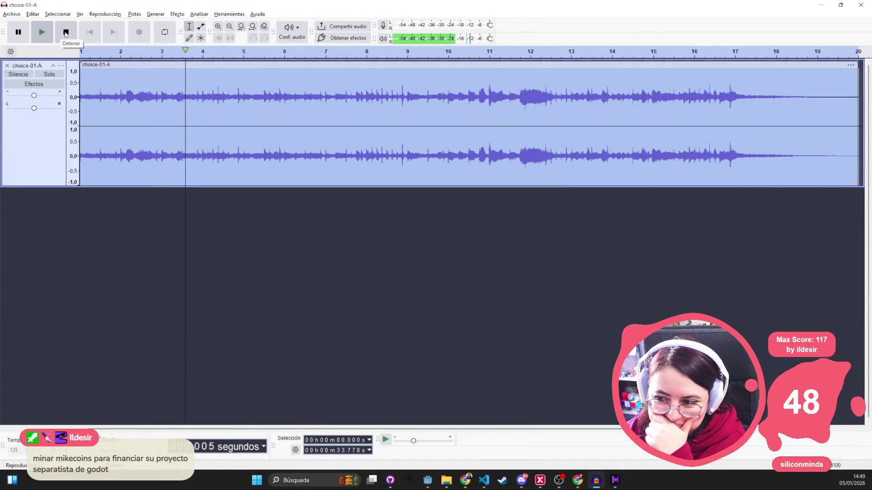
pyautogui.click(65, 33)
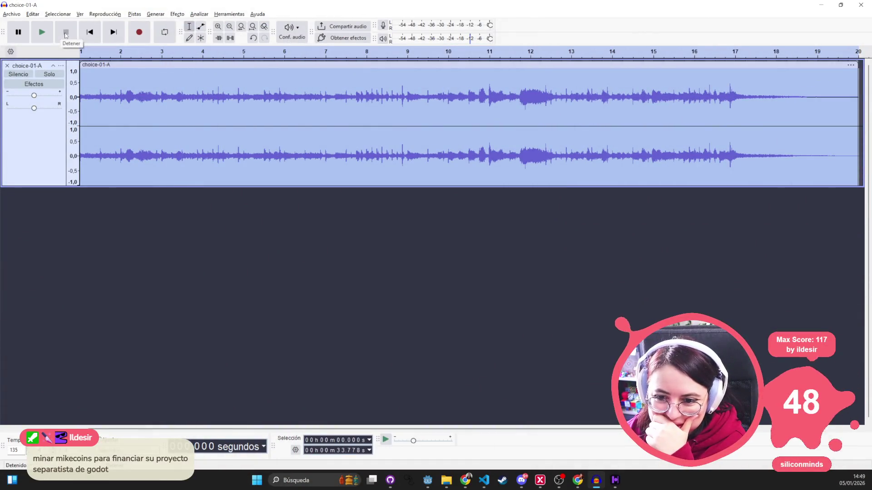
pyautogui.click(95, 14)
pyautogui.click(161, 15)
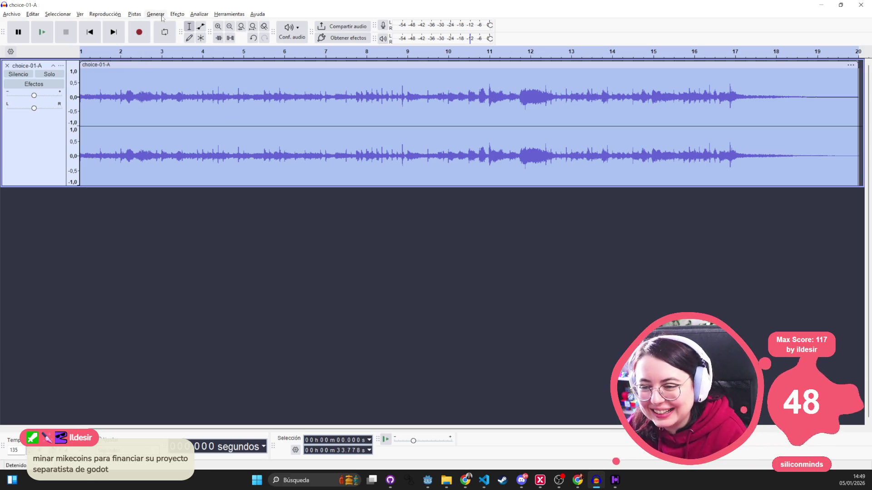
pyautogui.click(161, 15)
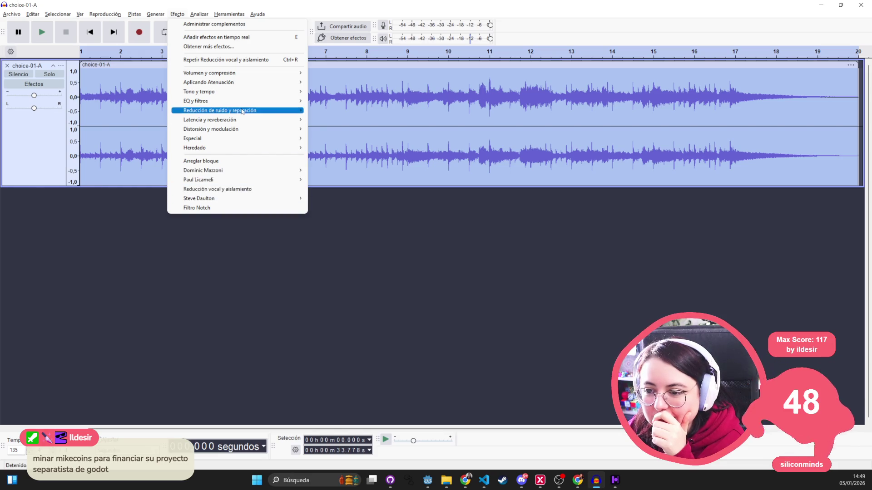
pyautogui.click(235, 191)
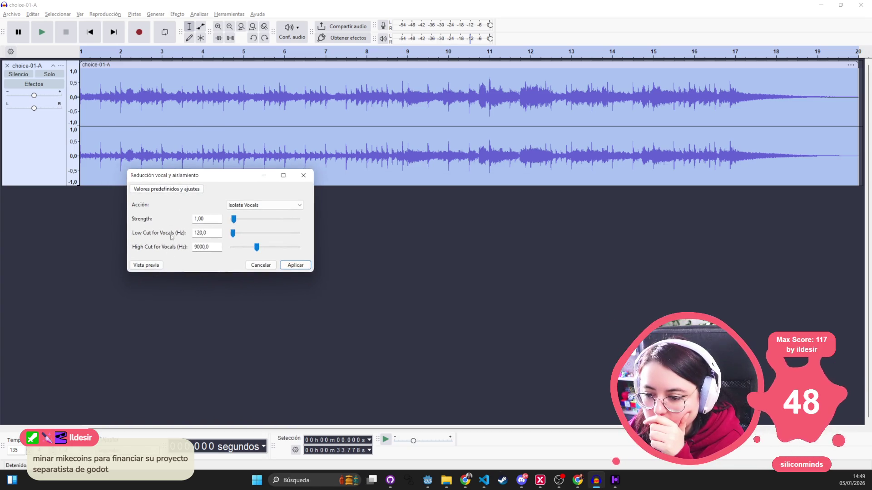
pyautogui.click(177, 190)
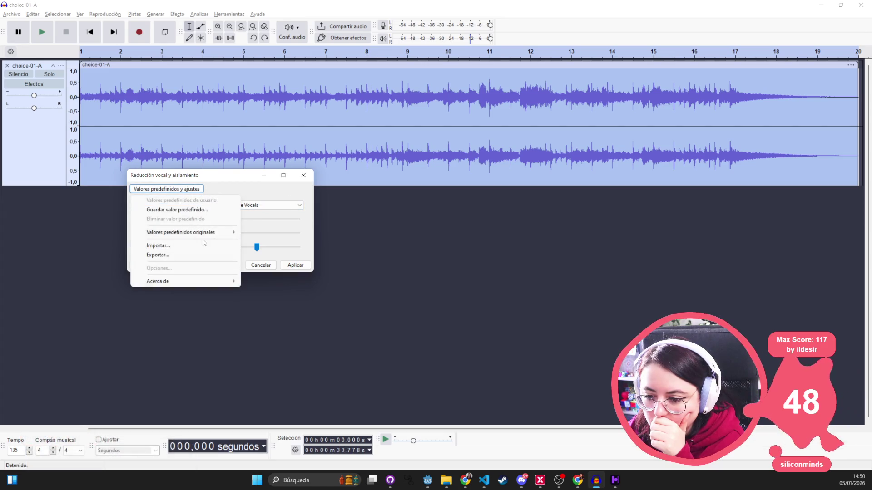
pyautogui.click(313, 175)
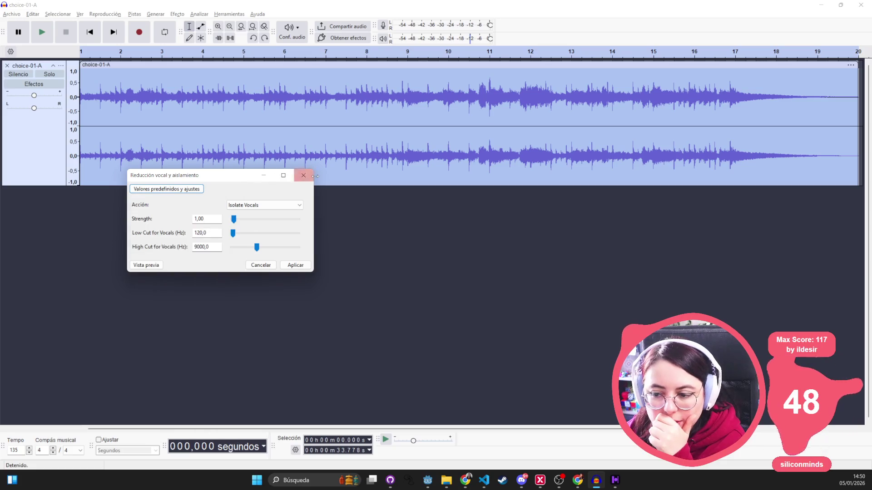
pyautogui.click(312, 177)
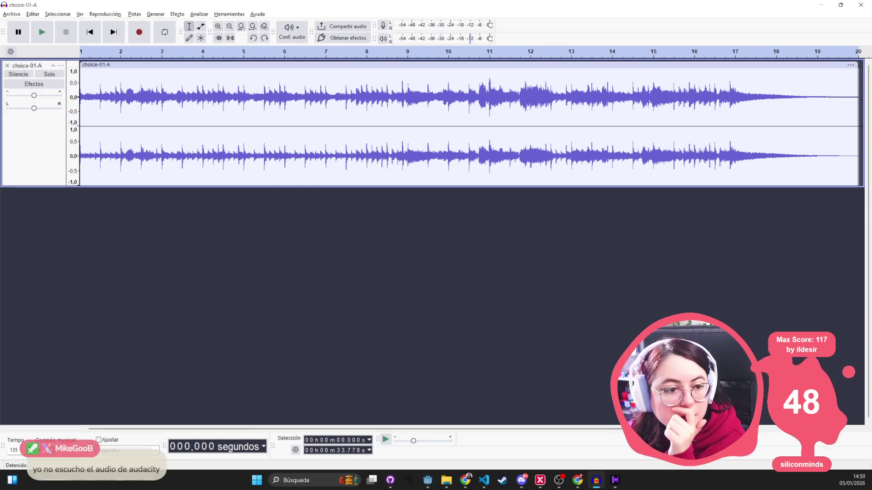
pyautogui.click(303, 35)
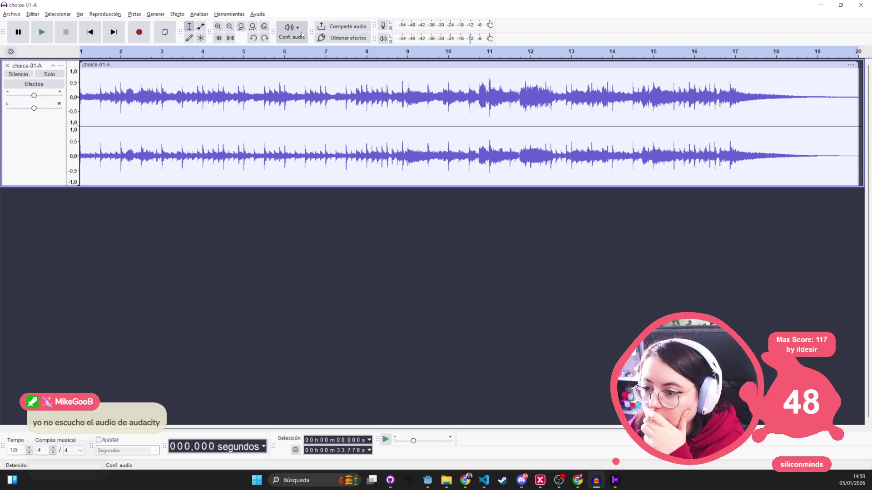
# - Route playback to System Output (RØDE UNIFY), then play the clip from near its start and stop
pyautogui.moveTo(325, 64)
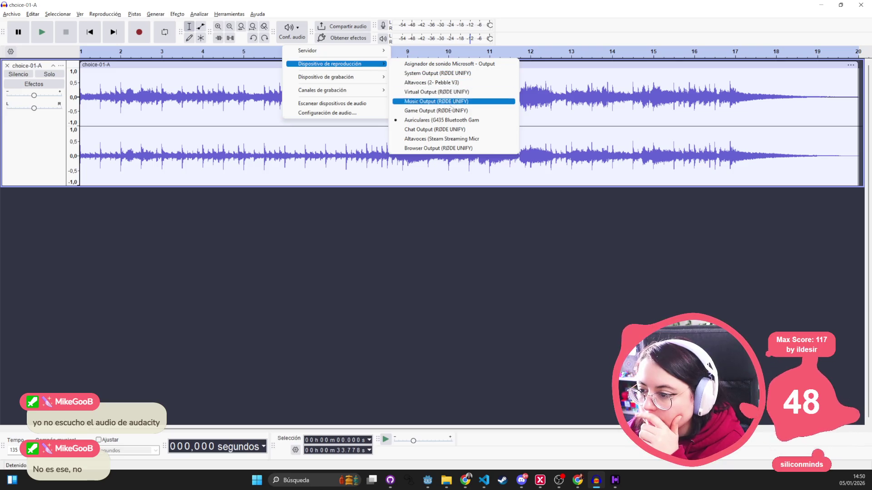
pyautogui.click(443, 76)
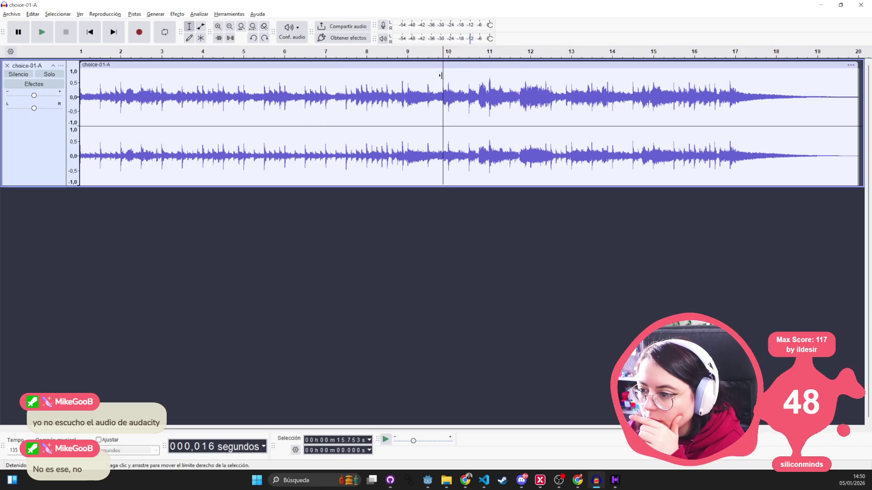
pyautogui.click(99, 95)
pyautogui.click(45, 33)
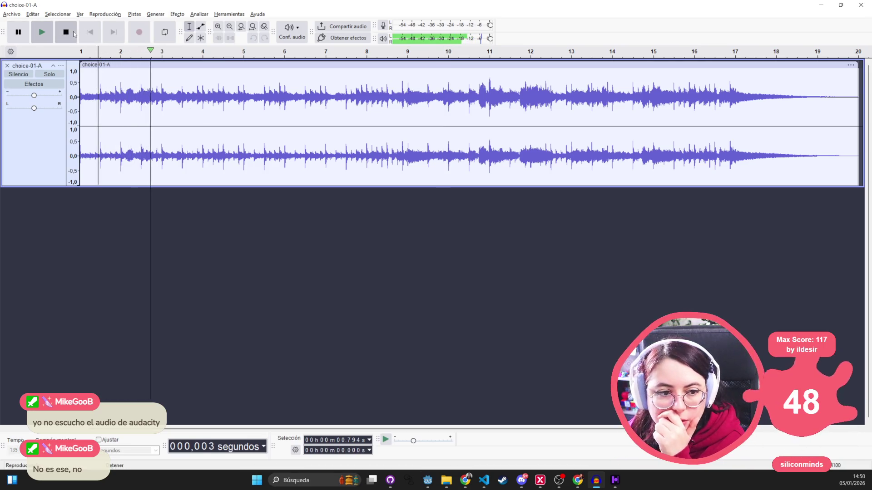
pyautogui.click(66, 32)
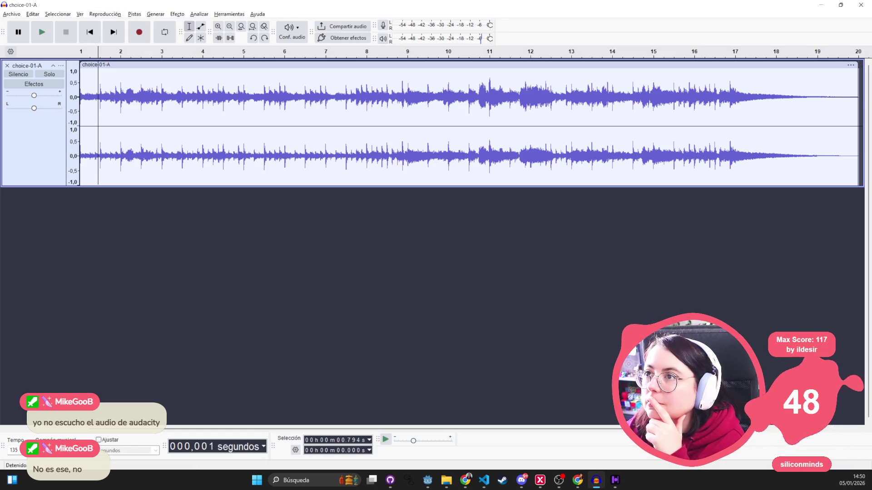
pyautogui.hotkey('alt', 'Tab')
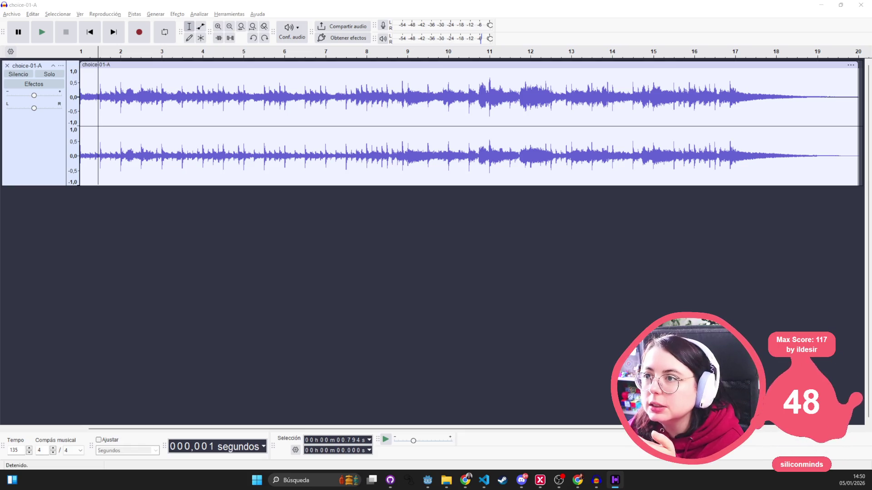
# - Browse Audacity's Herramientas and Analizar menus
pyautogui.click(165, 17)
pyautogui.click(135, 14)
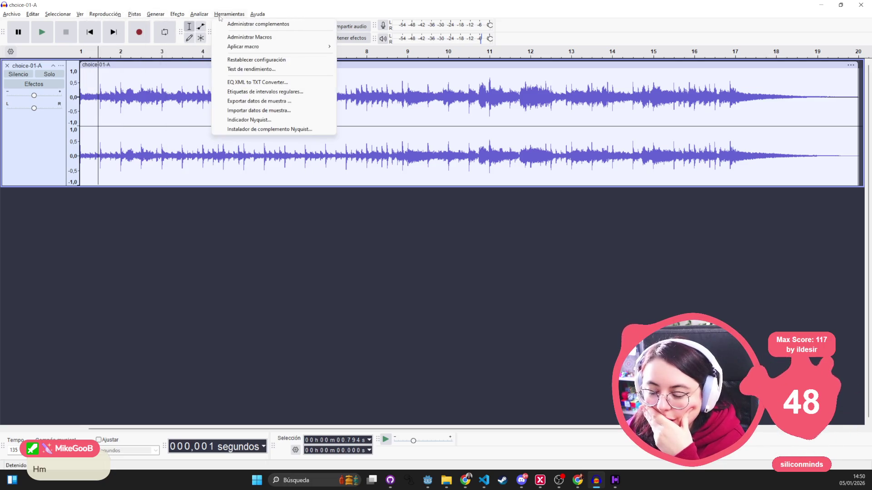
pyautogui.moveTo(199, 18)
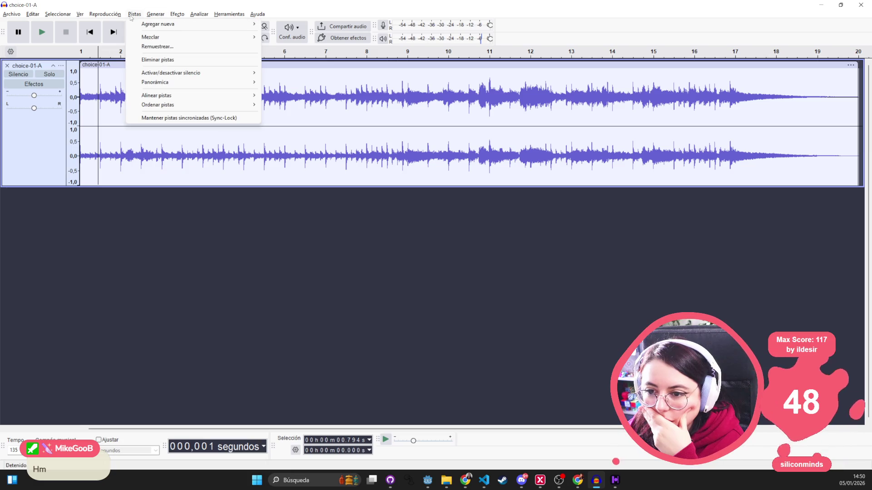
pyautogui.moveTo(231, 17)
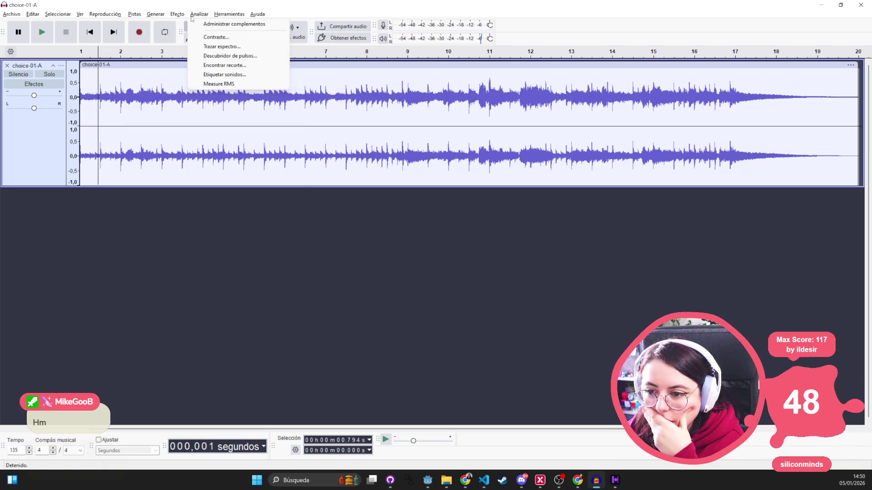
# - Review the plugin list in Efecto > Administrar complementos, close it, and reopen the Efecto menu
pyautogui.click(177, 14)
pyautogui.click(177, 14)
pyautogui.click(190, 24)
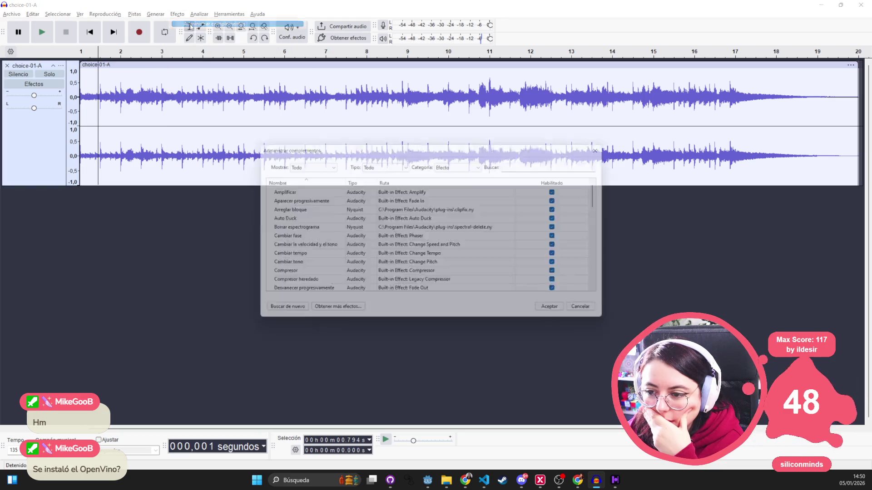
pyautogui.scroll(-15, 302, 195)
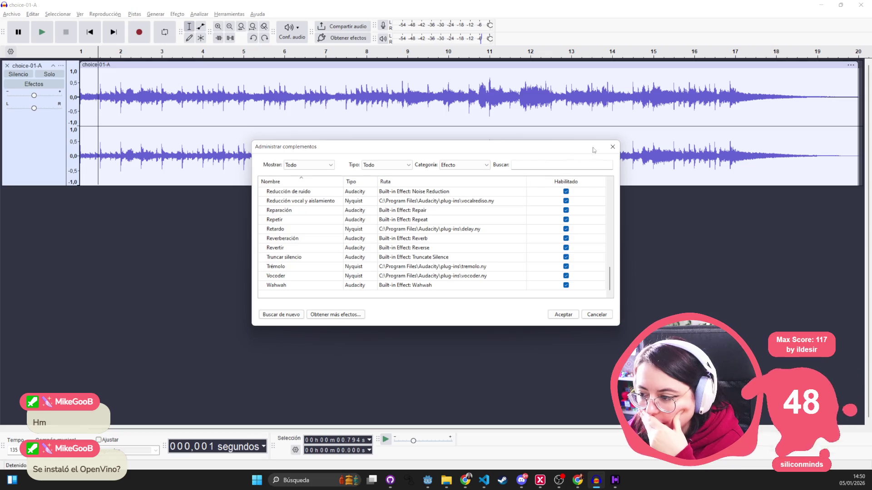
pyautogui.click(612, 146)
pyautogui.click(177, 14)
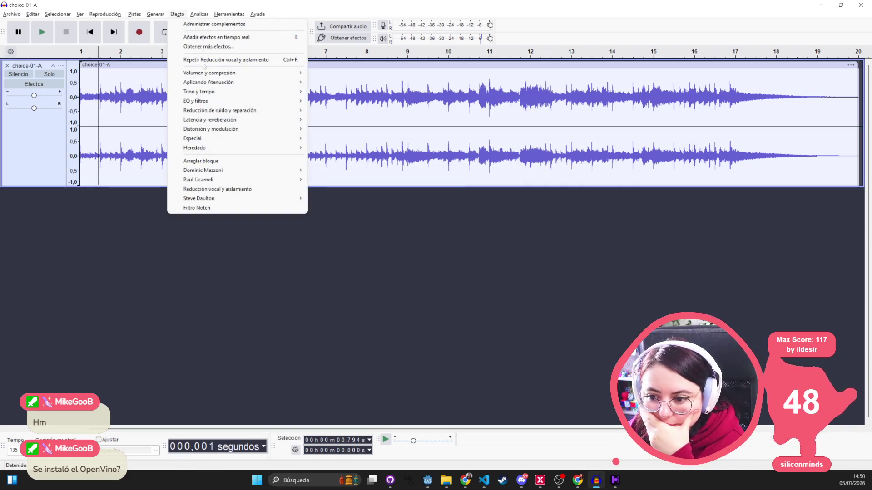
# - Open Obtener más efectos and browse the Voice & Podcasting through Guitars & Amp Simulation categories
pyautogui.click(209, 47)
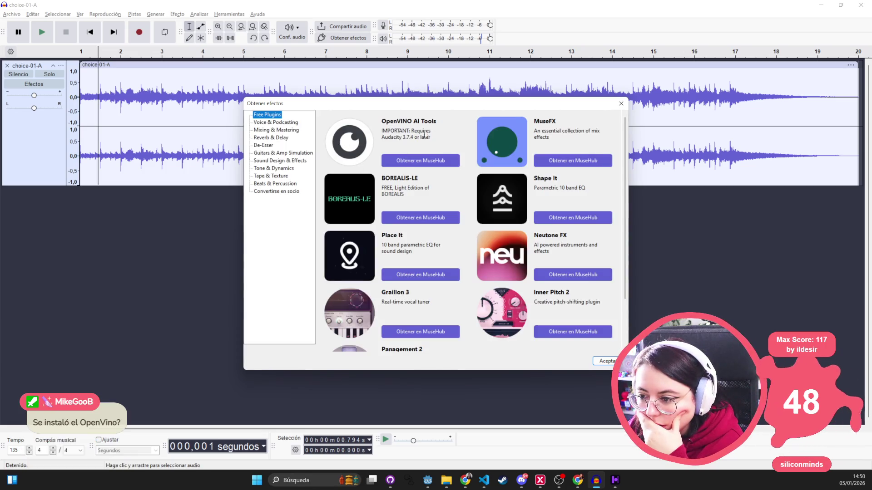
pyautogui.click(278, 124)
pyautogui.click(277, 130)
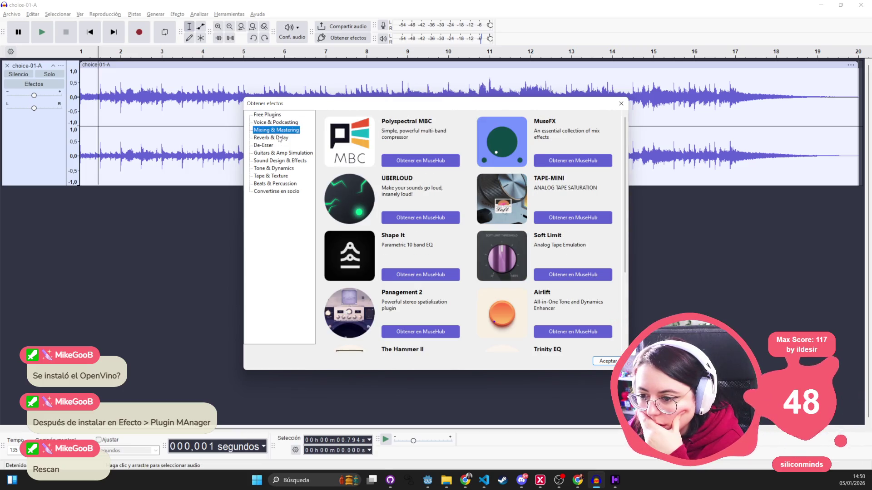
pyautogui.click(279, 138)
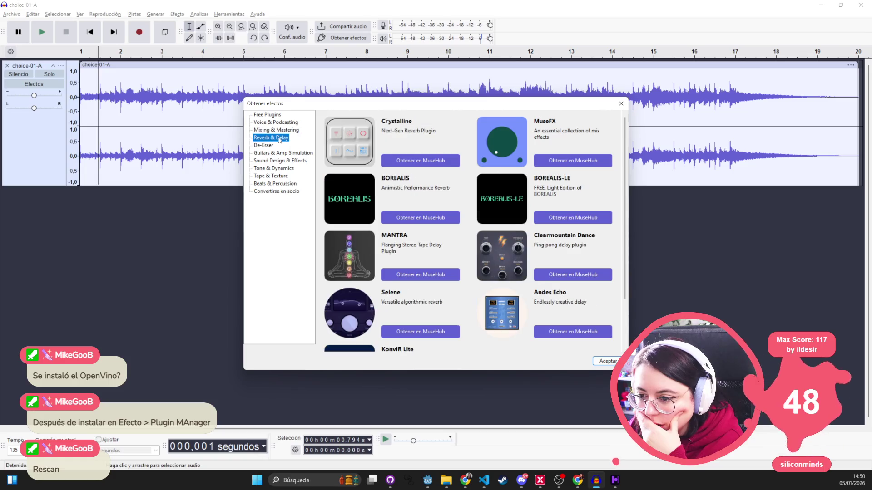
pyautogui.click(272, 145)
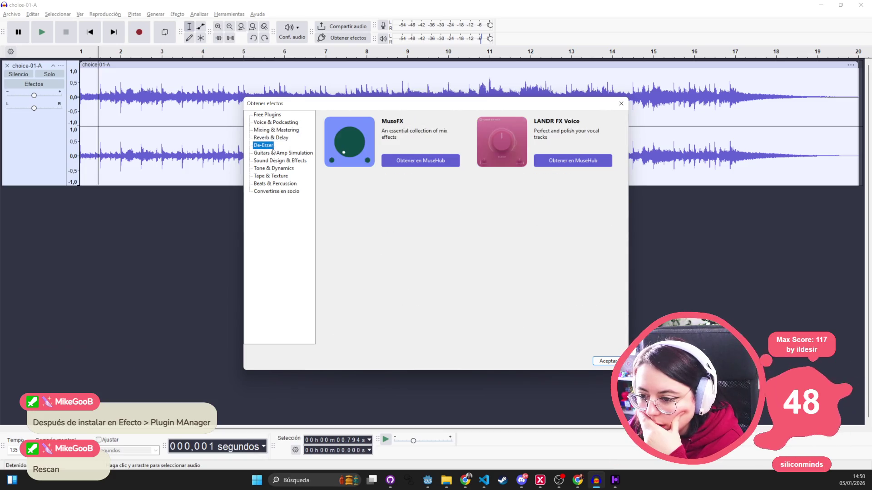
pyautogui.click(273, 153)
# - Step through the remaining categories, return to Free Plugins, and open OpenVINO AI Tools on MuseHub
pyautogui.click(271, 160)
pyautogui.click(271, 168)
pyautogui.click(269, 177)
pyautogui.click(266, 183)
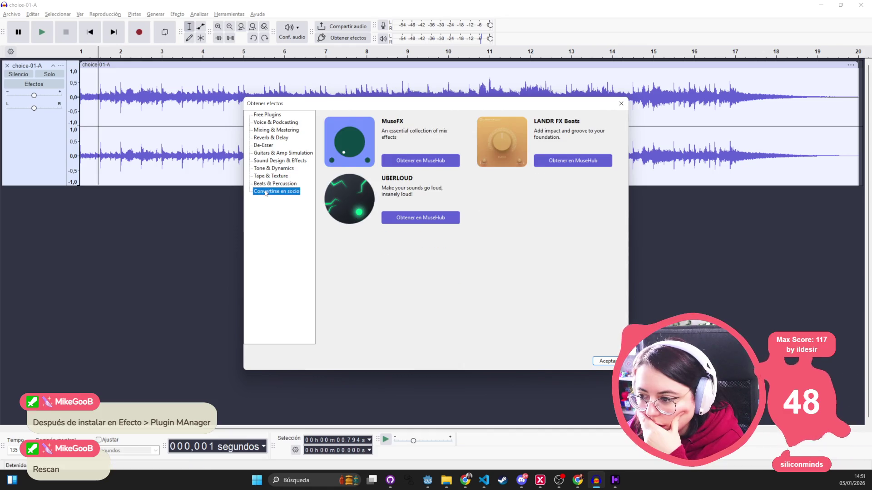
pyautogui.click(266, 191)
pyautogui.click(270, 115)
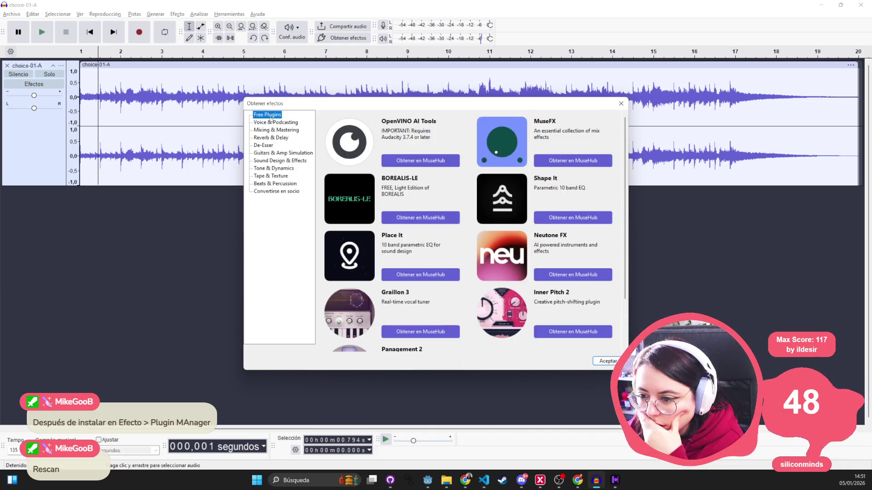
pyautogui.click(416, 163)
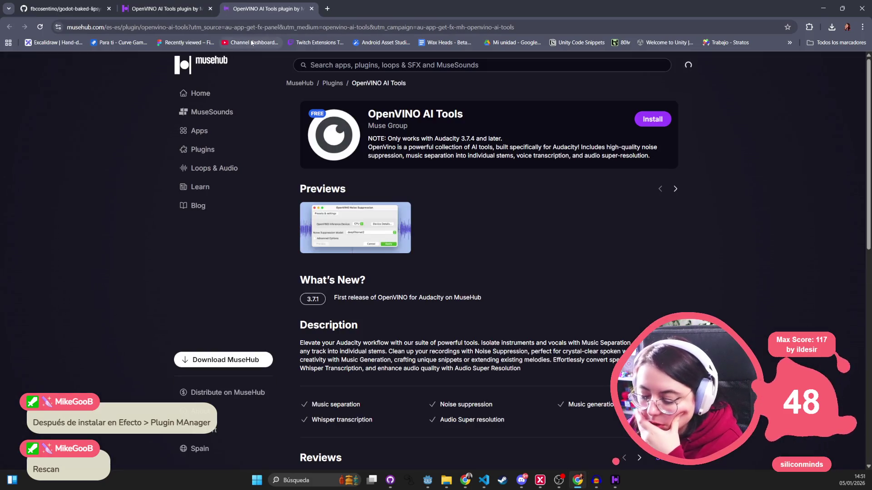
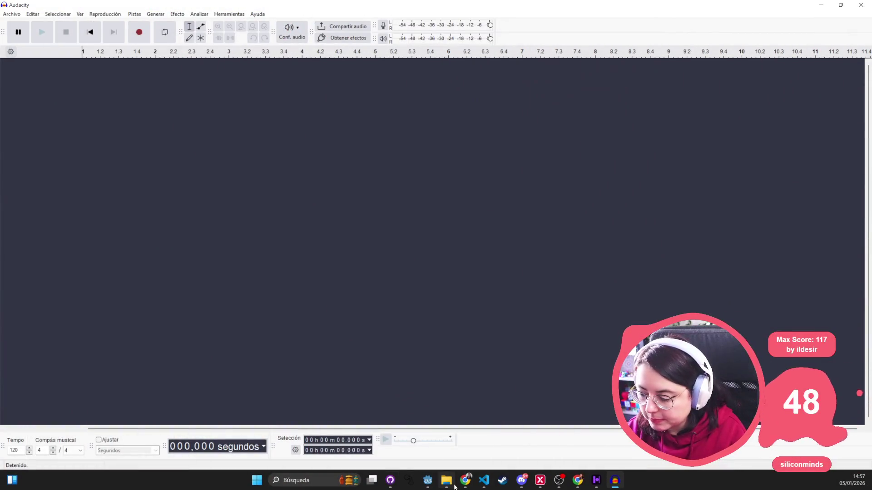
# - Import choice-01-A by dragging it from File Explorer and accept the 135 bpm project tempo
pyautogui.click(448, 484)
pyautogui.moveTo(372, 67); pyautogui.dragTo(173, 181)
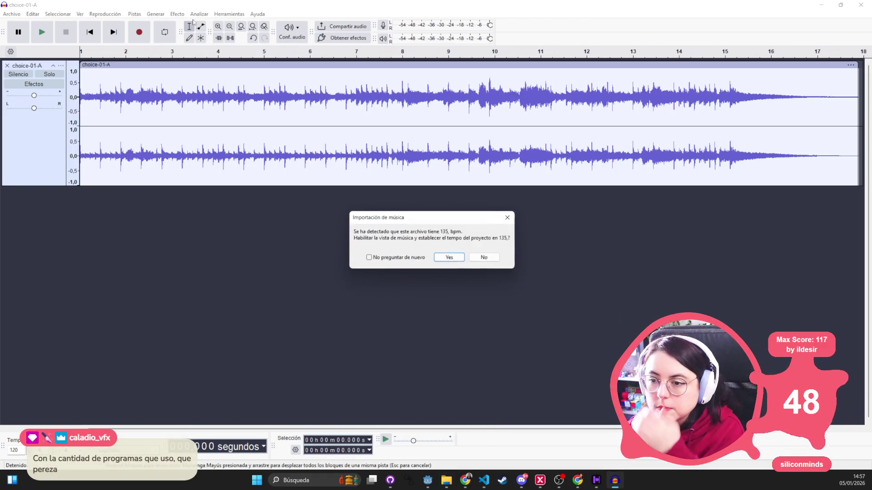
pyautogui.click(451, 257)
# - Try OpenVINO Music Separation, dismiss the no-audio warning, then select the whole track
pyautogui.click(181, 14)
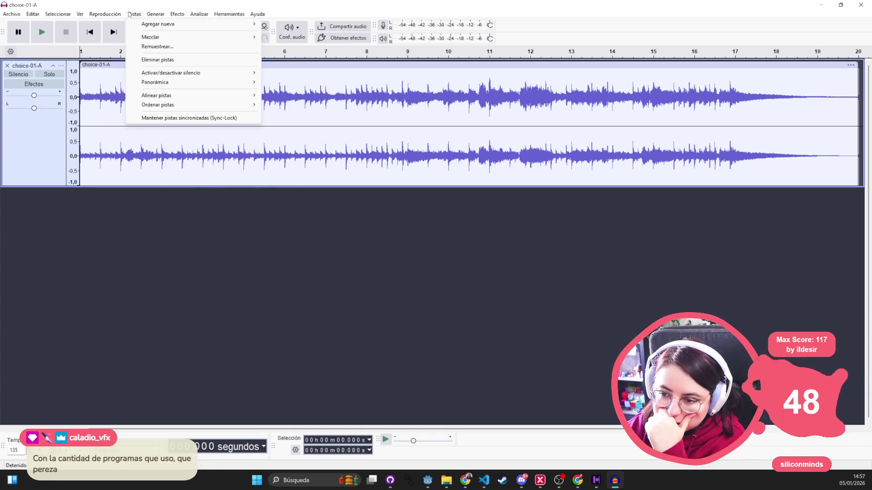
pyautogui.moveTo(182, 17)
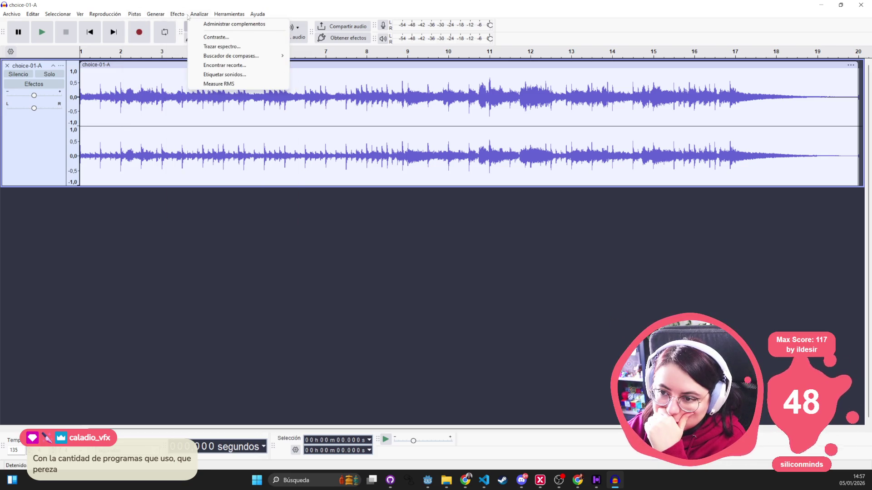
pyautogui.moveTo(272, 189)
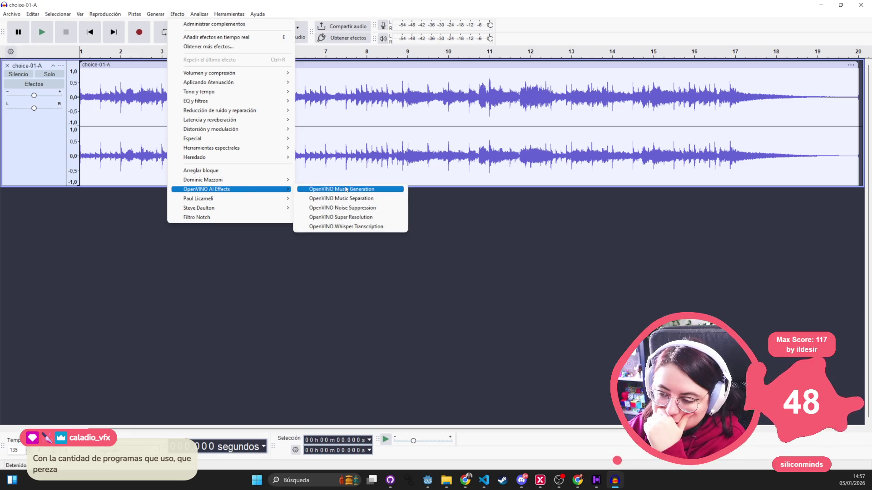
pyautogui.click(388, 200)
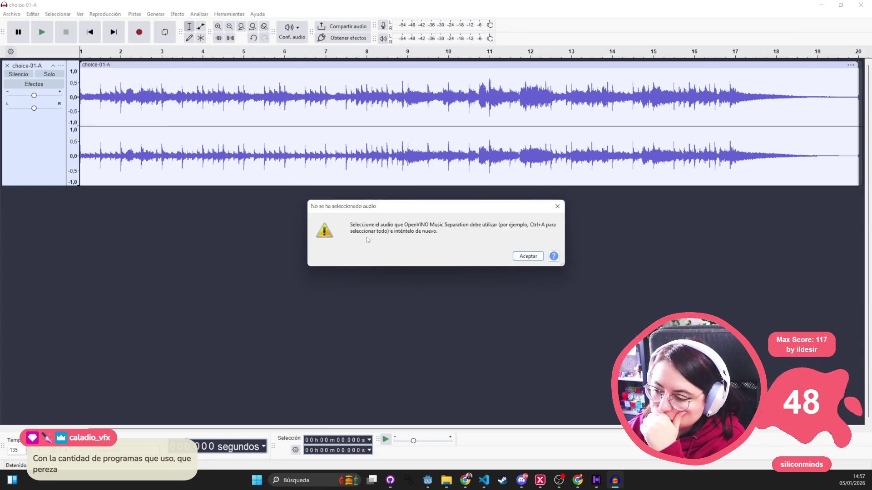
pyautogui.click(557, 207)
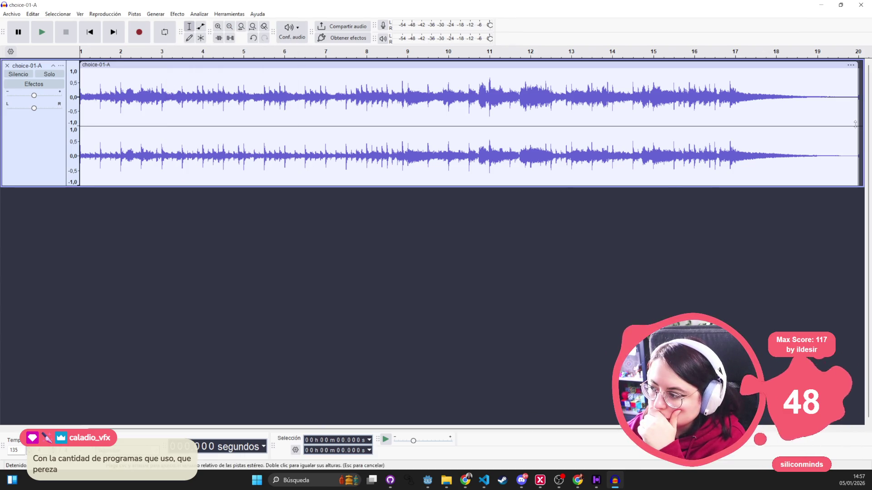
pyautogui.click(23, 150)
# - Run OpenVINO Music Separation in (2 Stem) Instrumental, Vocals mode and solo the Vocals track
pyautogui.click(177, 14)
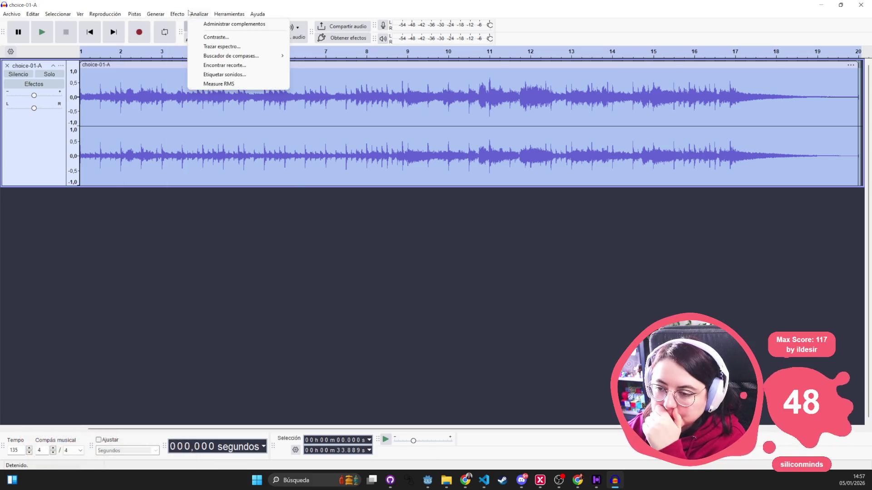
pyautogui.moveTo(200, 189)
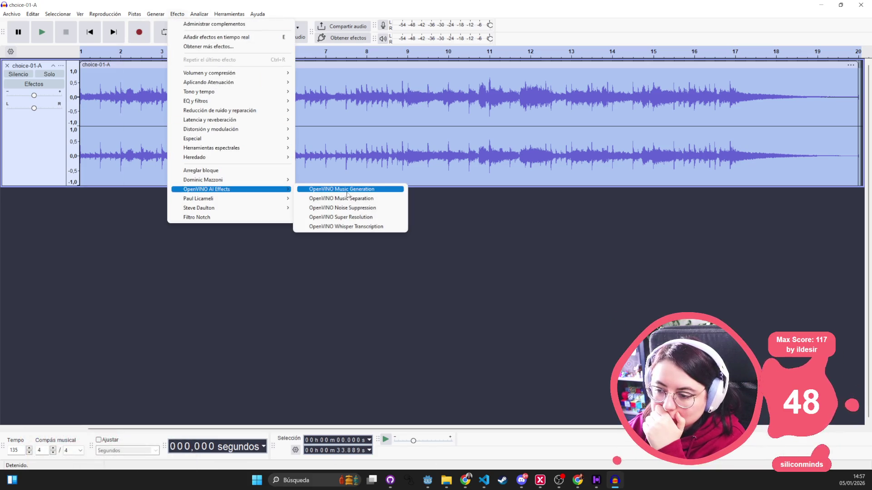
pyautogui.click(382, 200)
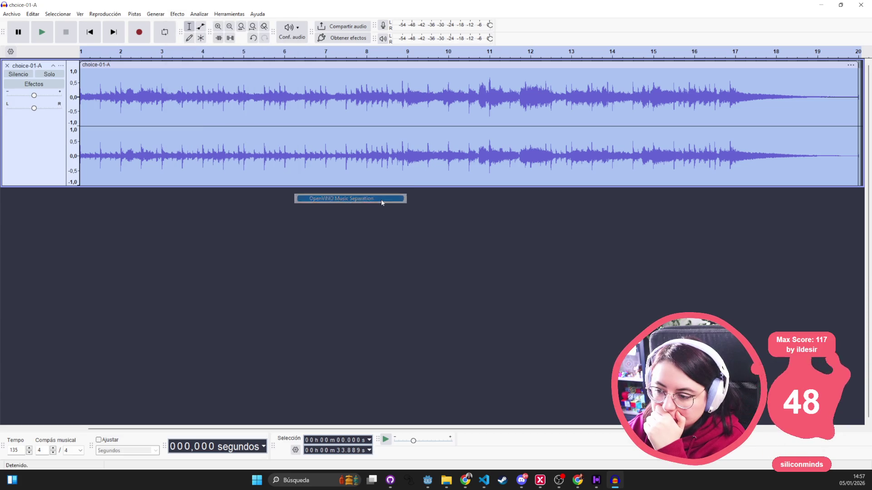
pyautogui.click(428, 225)
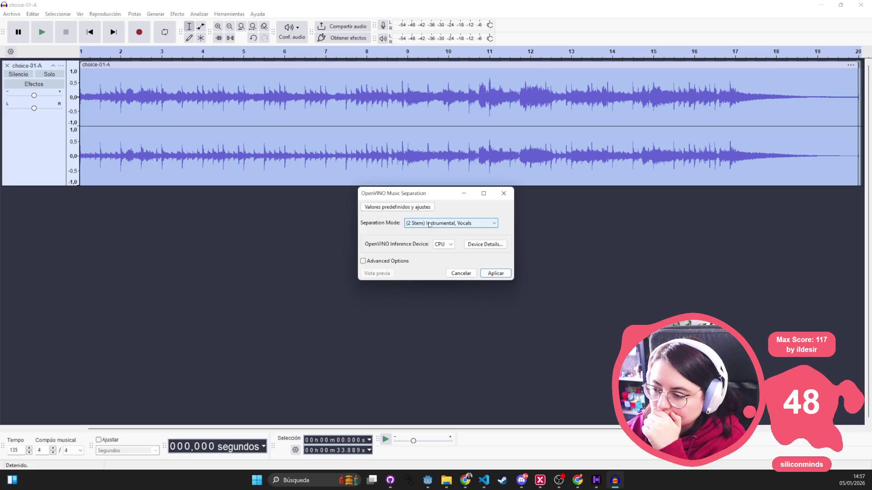
pyautogui.click(448, 225)
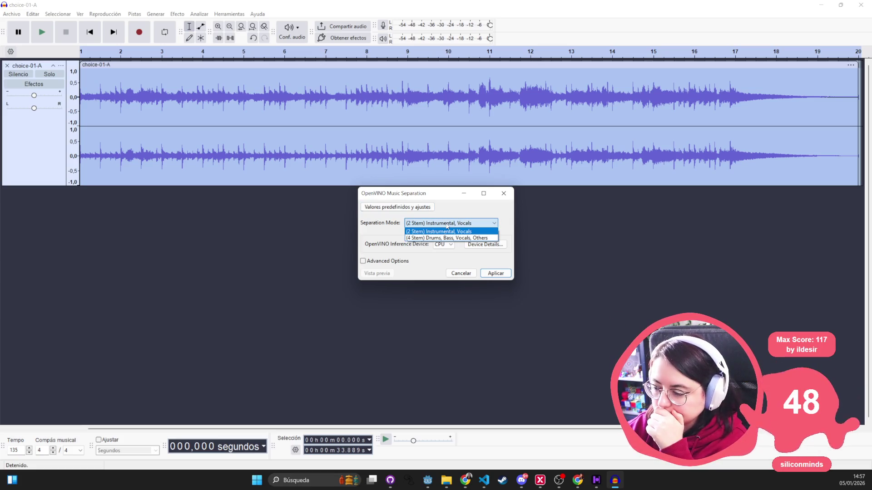
pyautogui.click(440, 231)
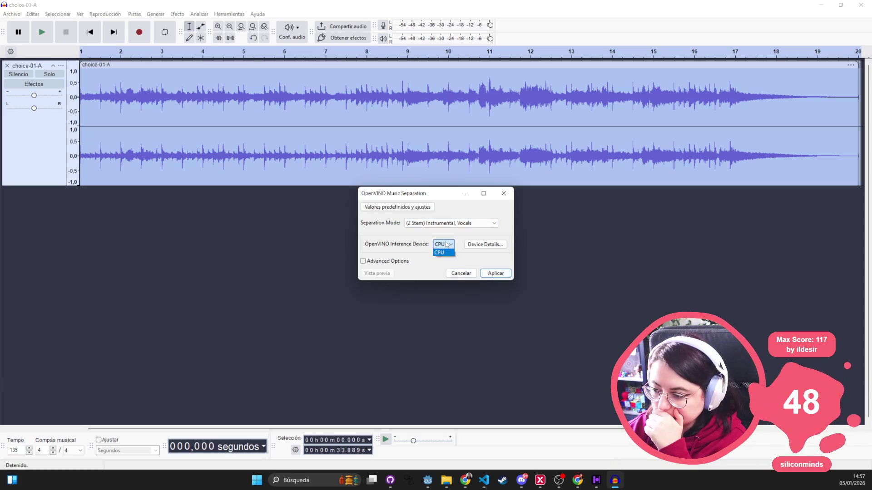
pyautogui.click(499, 274)
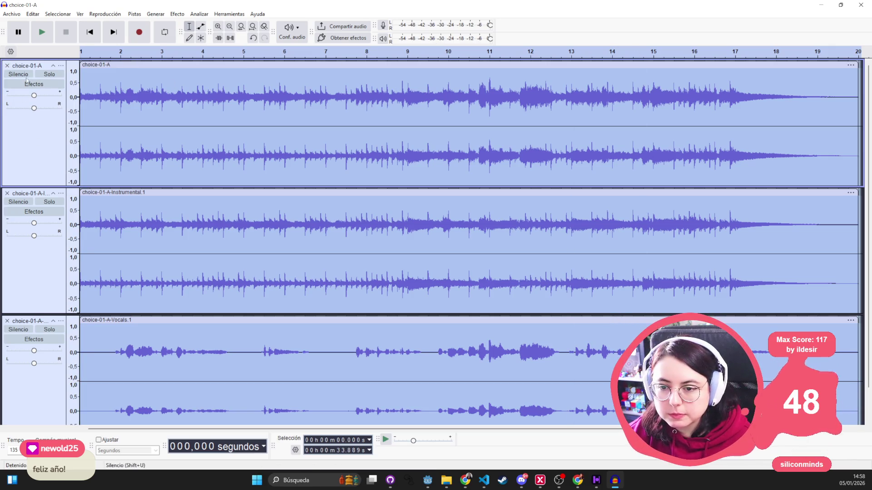
pyautogui.click(49, 329)
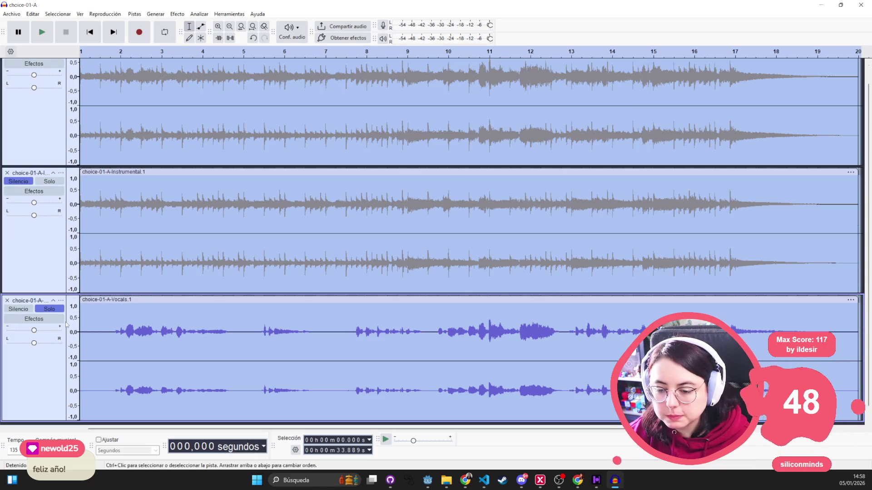
# - Play the soloed Vocals, then the soloed Instrumental, and solo Vocals again
pyautogui.click(42, 37)
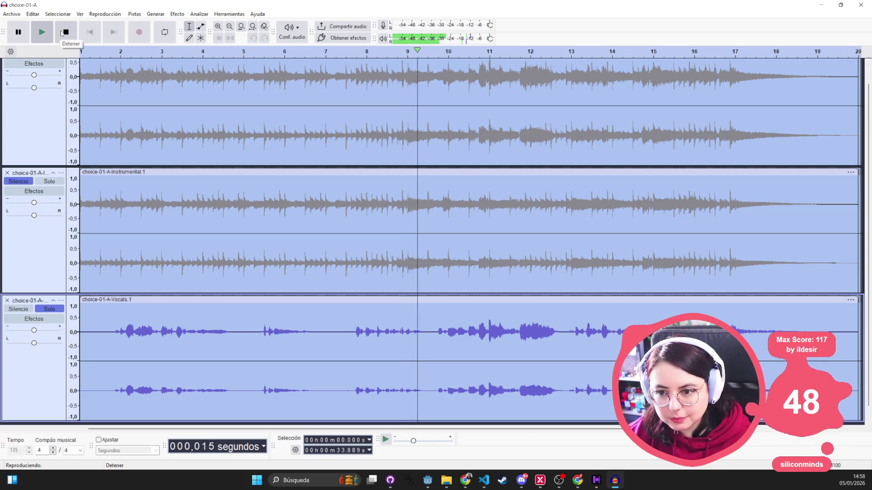
pyautogui.click(61, 33)
pyautogui.click(49, 181)
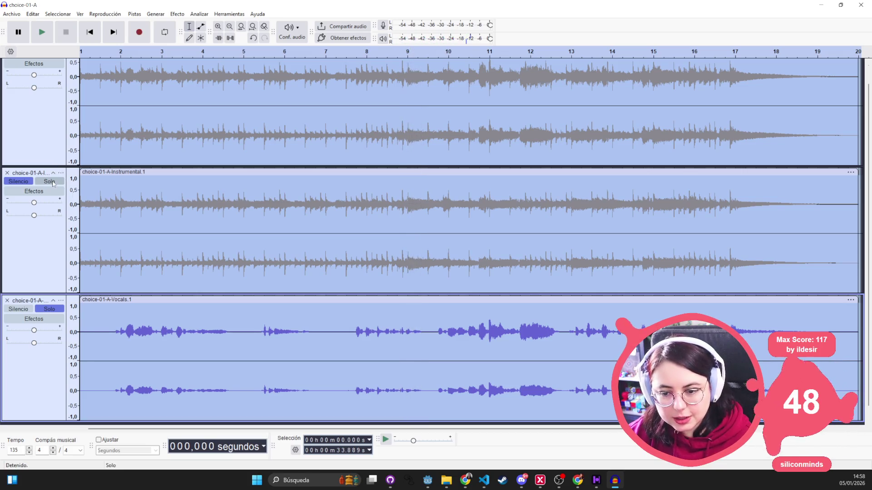
pyautogui.click(45, 32)
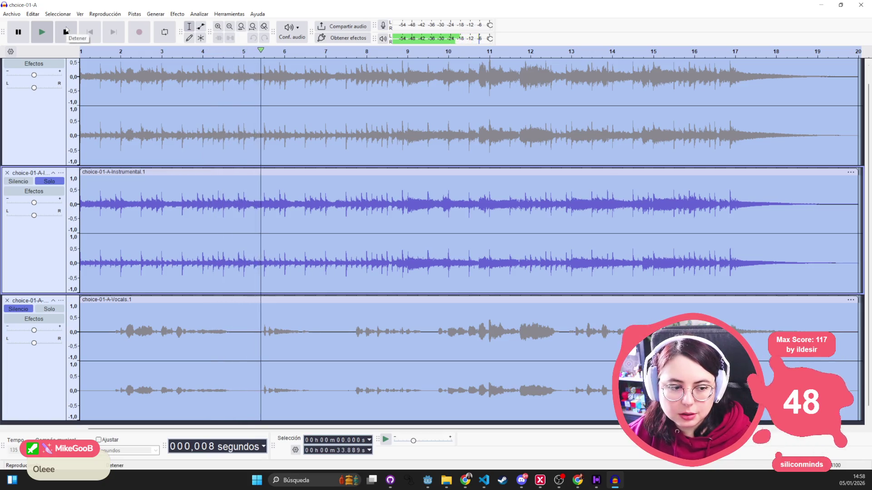
pyautogui.click(69, 29)
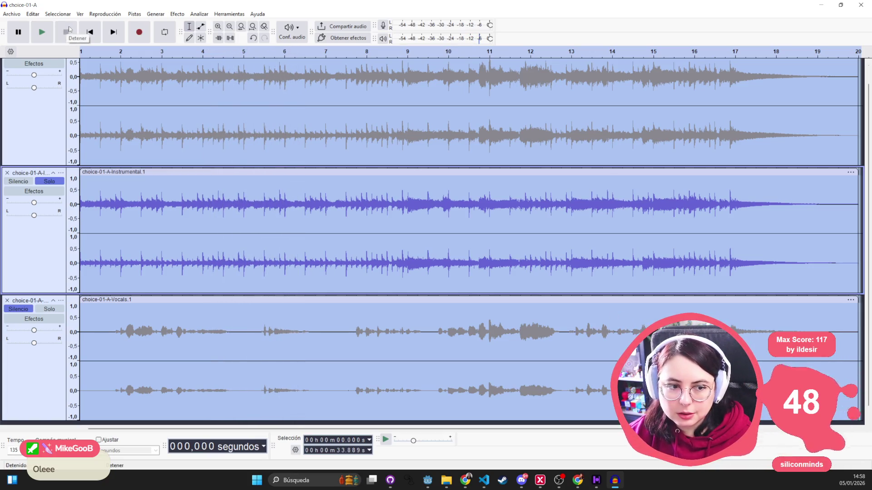
pyautogui.click(49, 311)
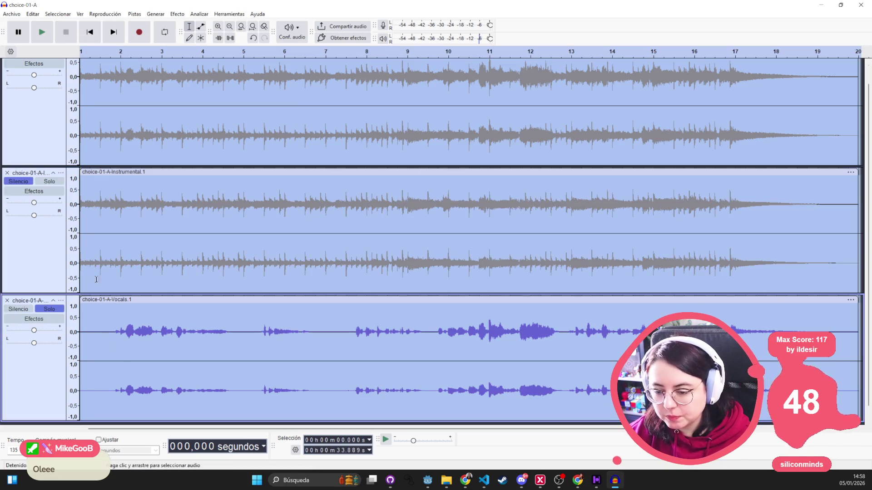
# - Remove the Instrumental and original choice-01-A tracks, keeping only choice-01-A-Vocals.1
pyautogui.click(7, 173)
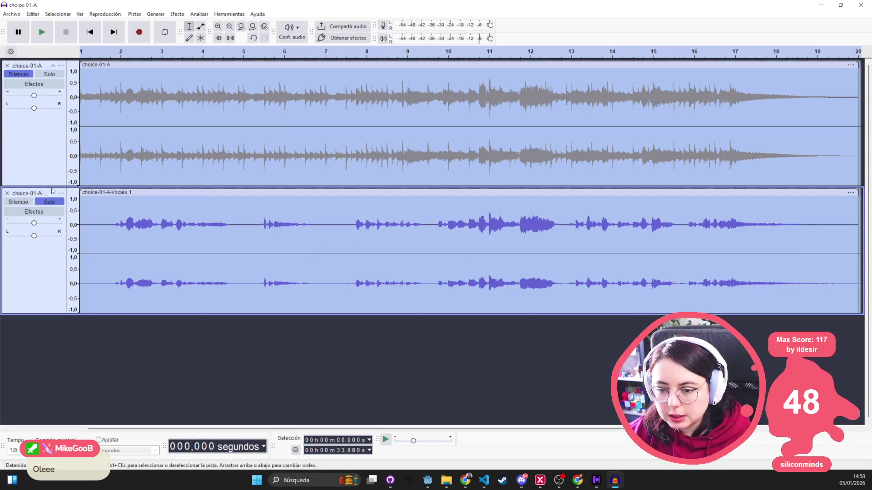
pyautogui.click(6, 65)
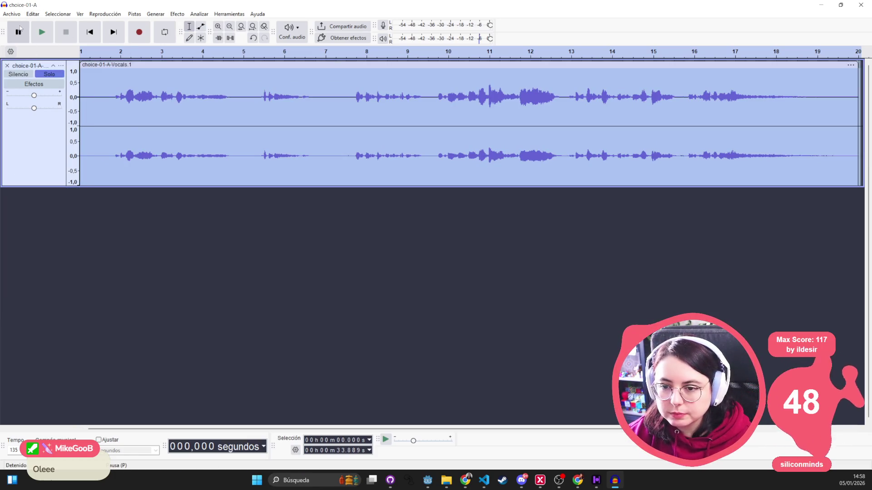
pyautogui.click(11, 15)
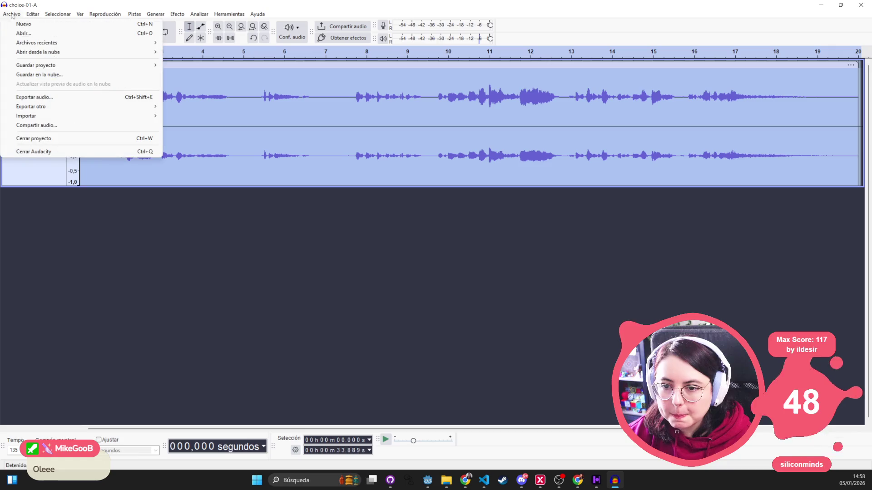
# - Open Export Audio and set the destination folder to audio\music\minigames\take_it
pyautogui.click(58, 101)
pyautogui.click(426, 158)
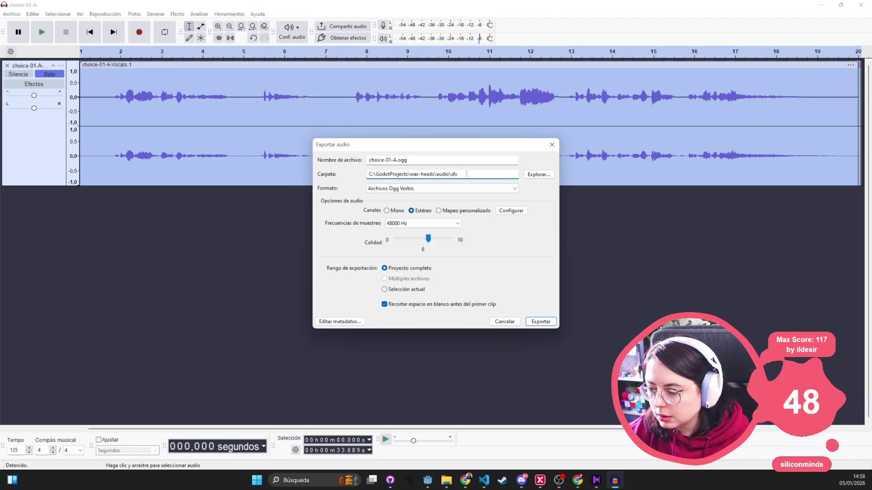
pyautogui.click(534, 175)
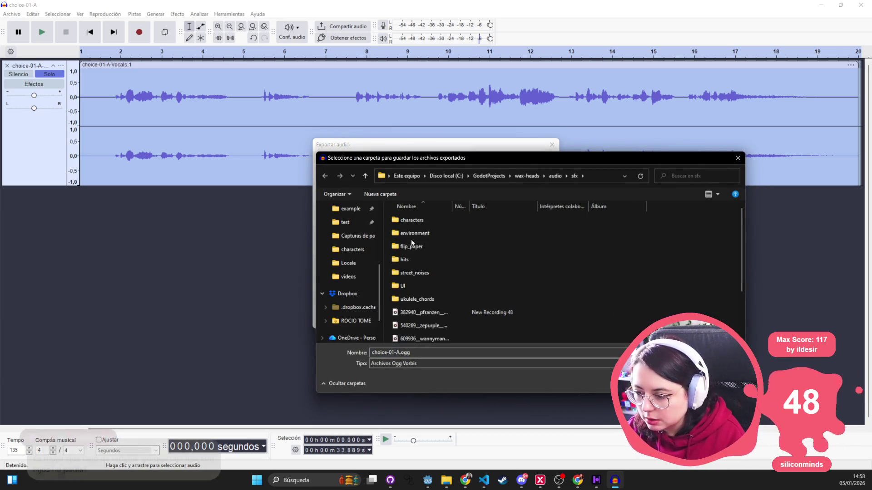
pyautogui.click(411, 245)
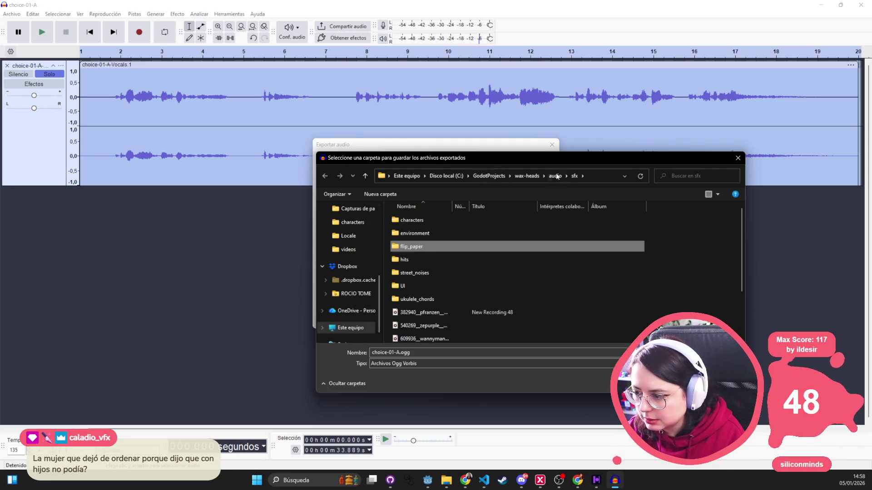
pyautogui.click(555, 176)
pyautogui.click(411, 237)
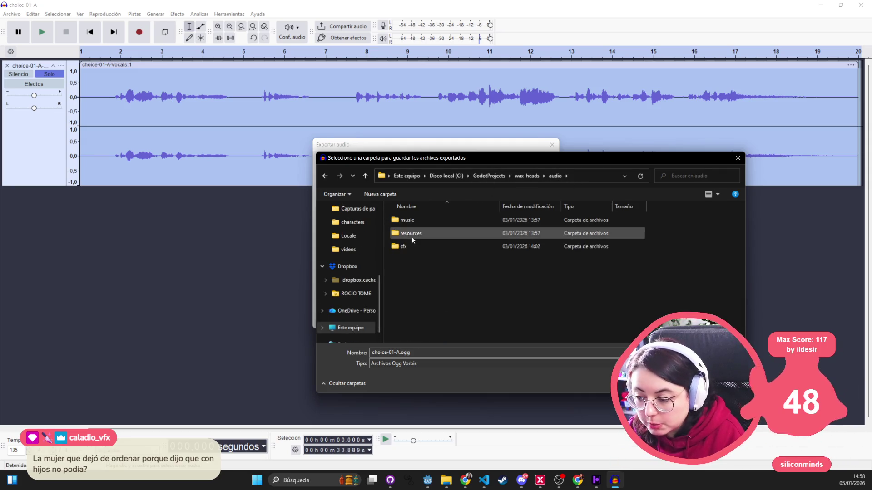
pyautogui.doubleClick(407, 220)
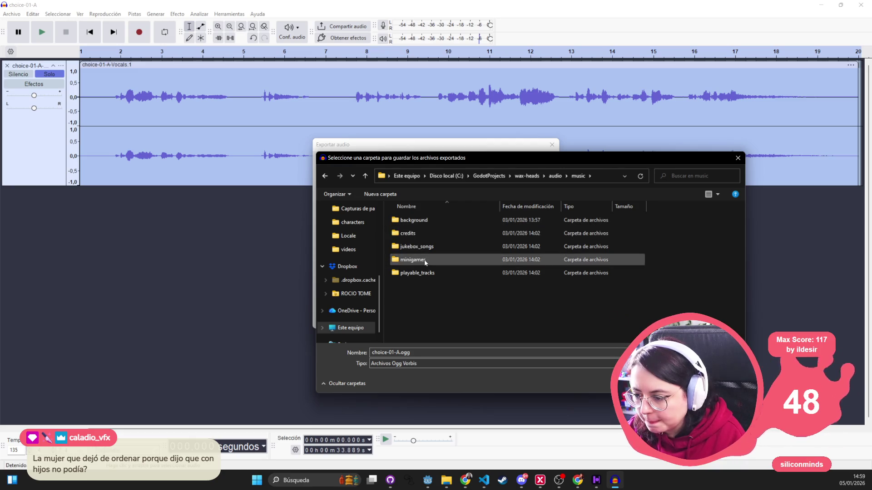
pyautogui.doubleClick(413, 257)
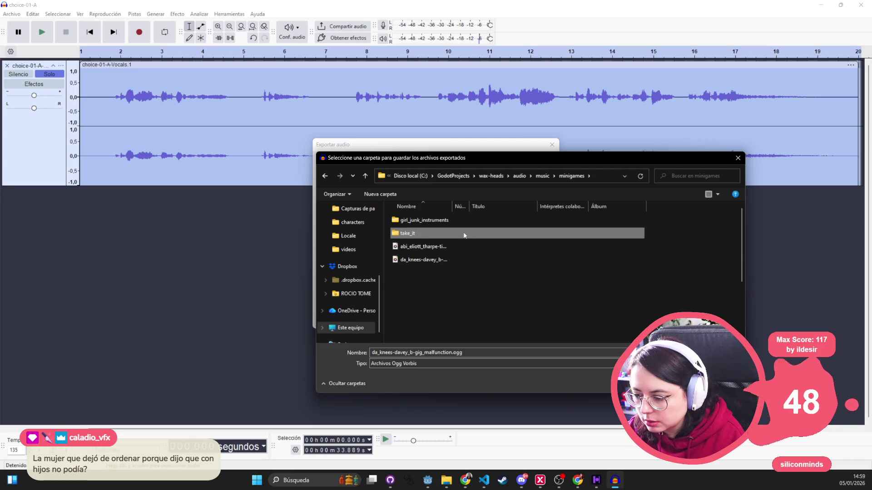
pyautogui.click(413, 235)
pyautogui.press('Return')
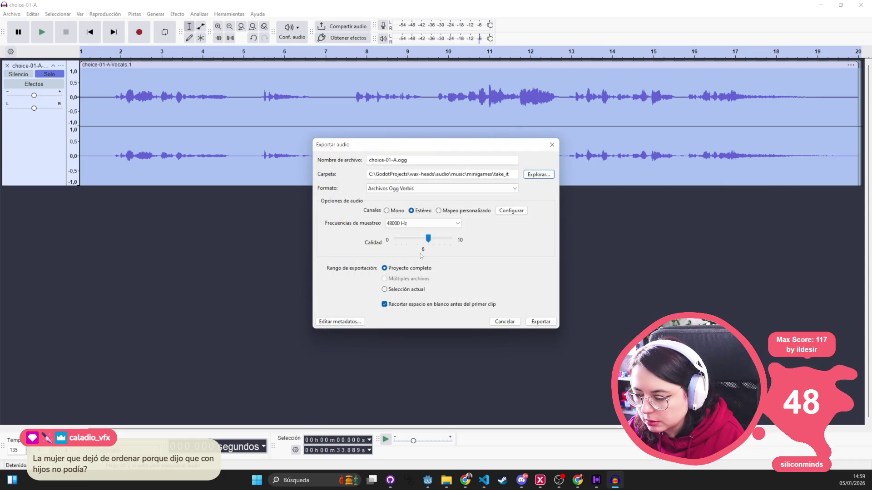
# - Create a backing_voices folder inside take_it and choose it as the export folder
pyautogui.click(539, 175)
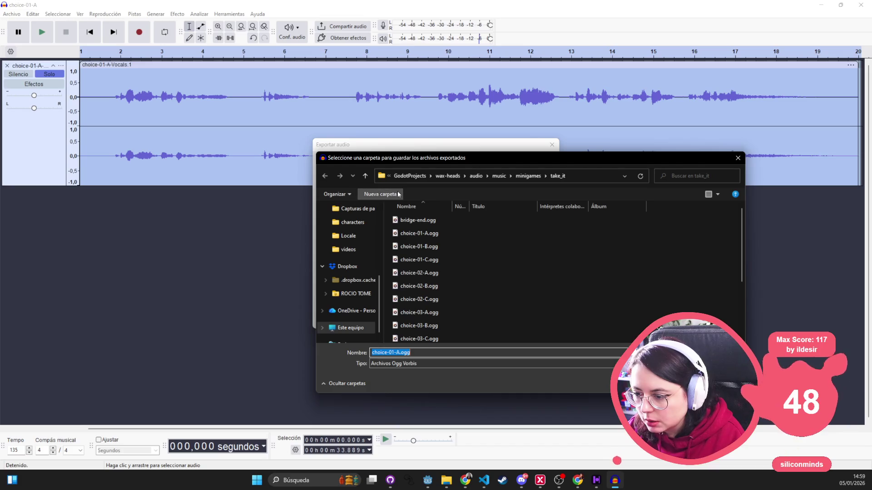
pyautogui.click(380, 194)
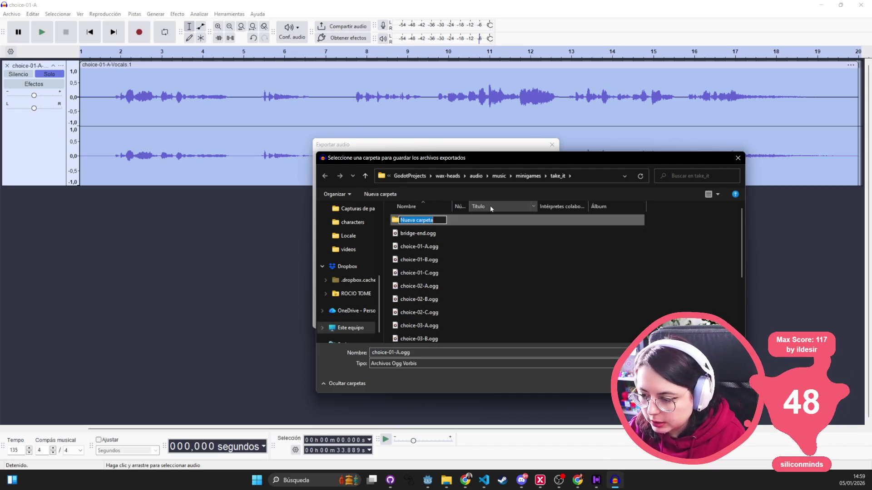
pyautogui.write('voice')
pyautogui.press('BackSpace')
pyautogui.press('BackSpace')
pyautogui.press('BackSpace')
pyautogui.write('backing_b')
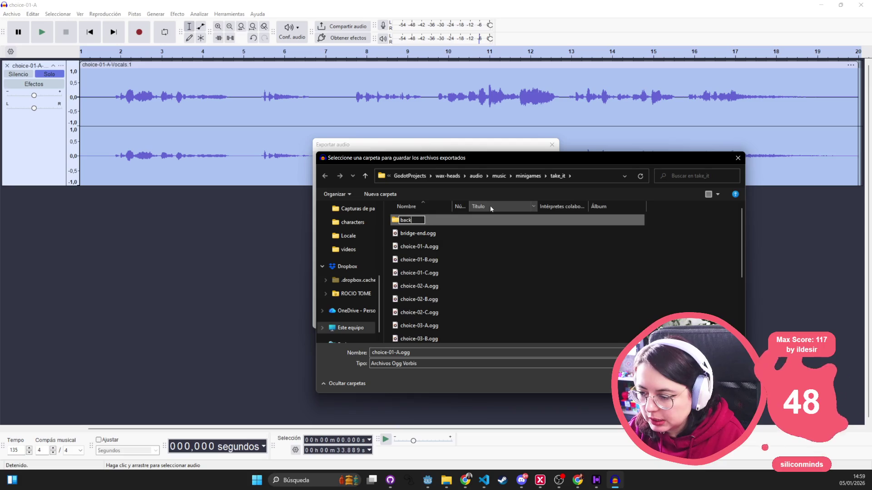
pyautogui.press('BackSpace')
pyautogui.write('voices')
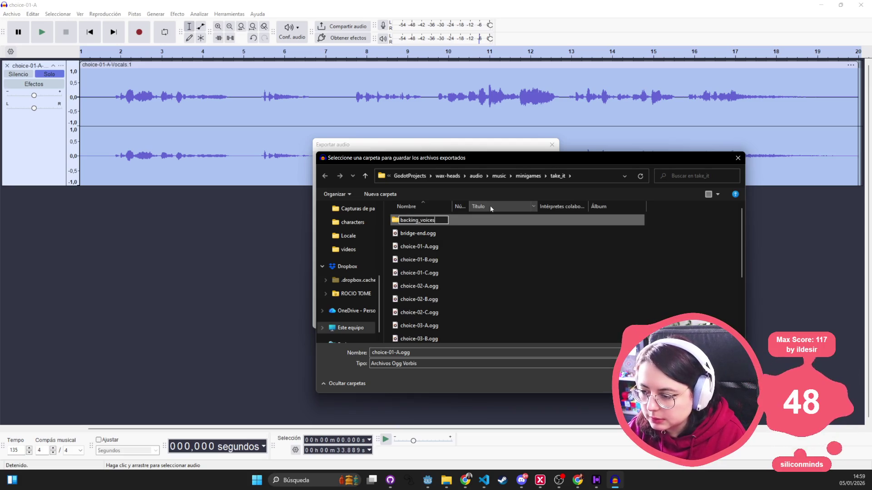
pyautogui.press('Return')
pyautogui.doubleClick(424, 220)
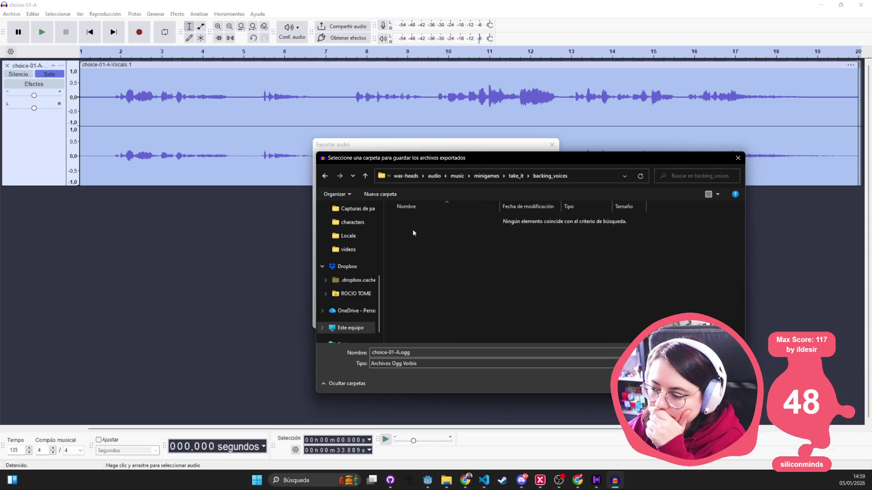
pyautogui.press('Return')
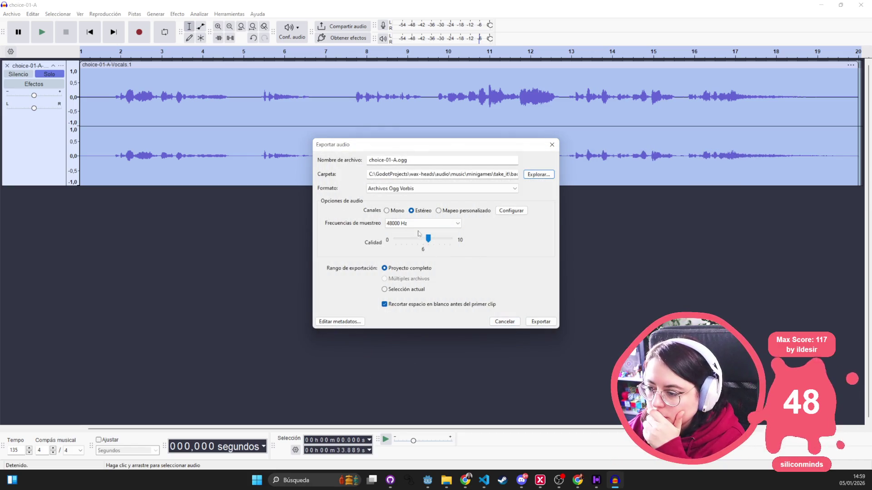
# - Set Channels to Mono and export choice-01-A.ogg
pyautogui.click(387, 211)
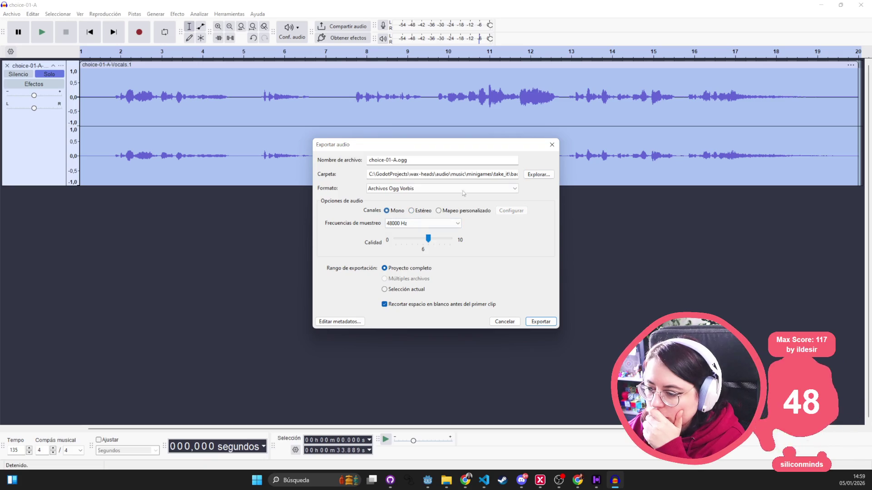
pyautogui.click(543, 322)
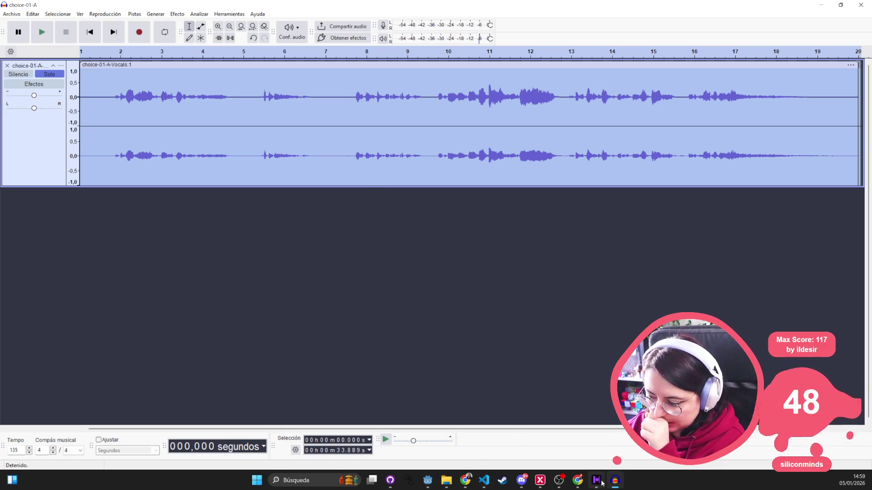
pyautogui.moveTo(599, 481)
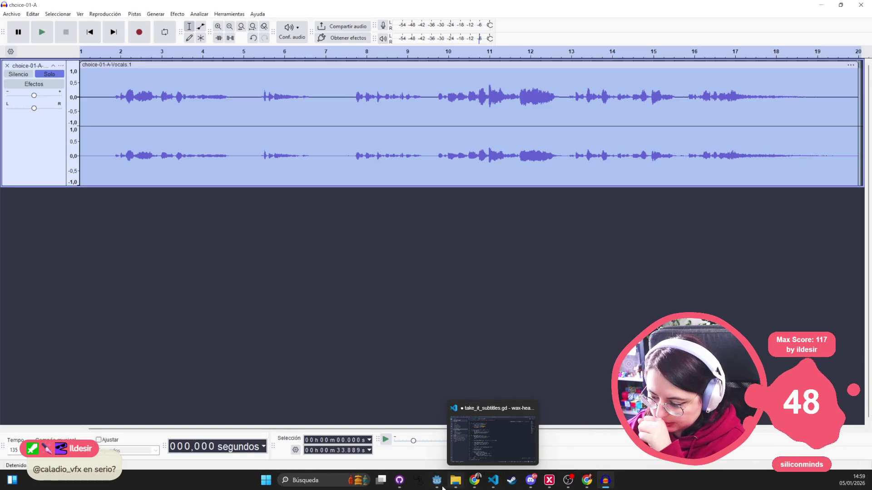
pyautogui.moveTo(438, 487)
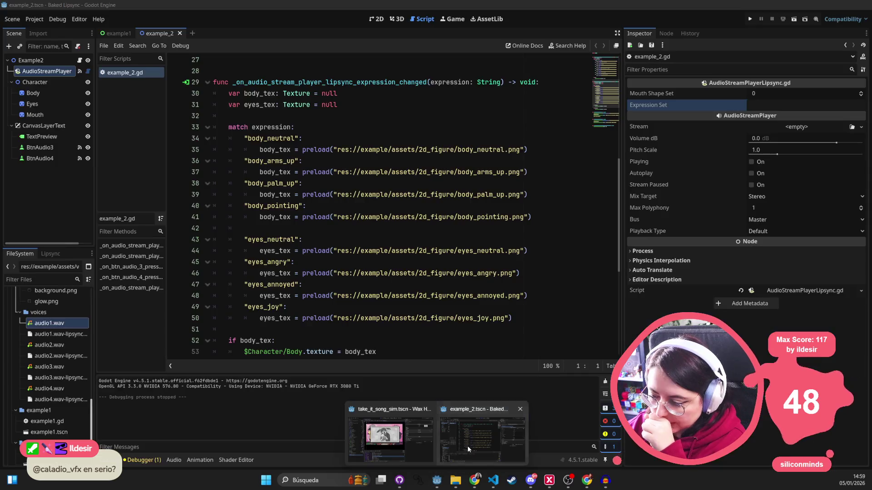
# - Bring Godot forward, browse the Project menu, and switch to the 2D view of example_2
pyautogui.click(468, 446)
pyautogui.click(345, 199)
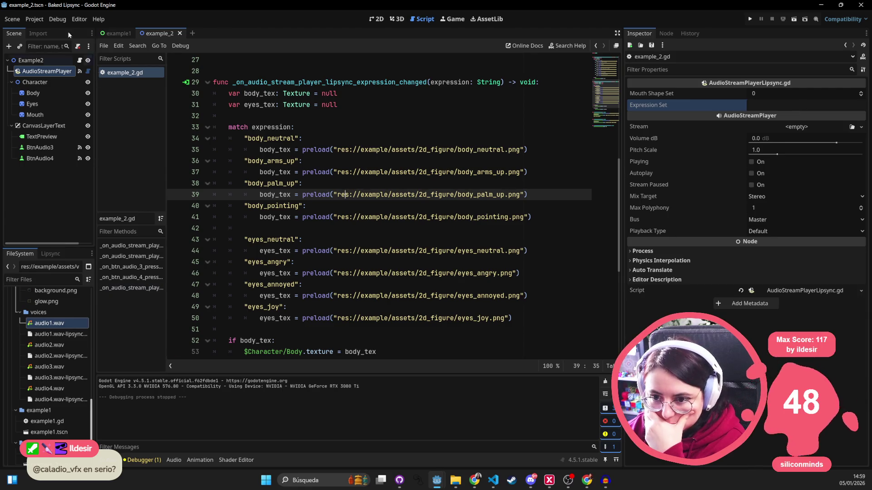
pyautogui.click(30, 19)
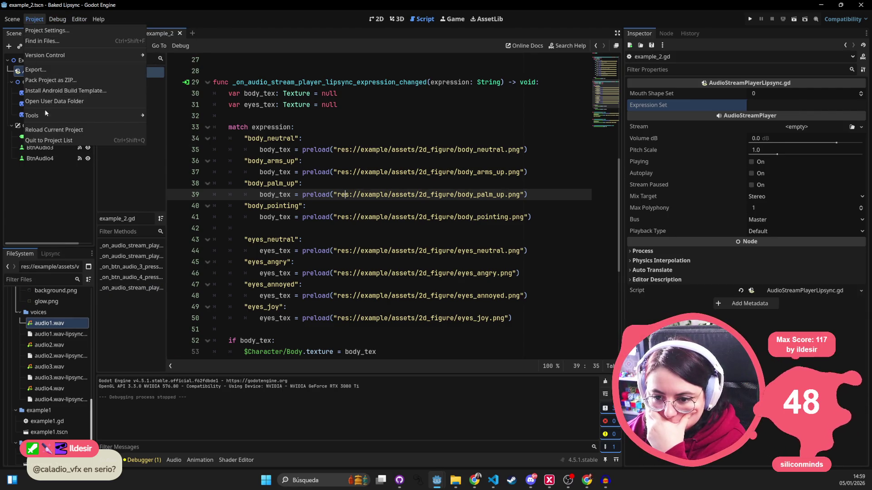
pyautogui.moveTo(46, 113)
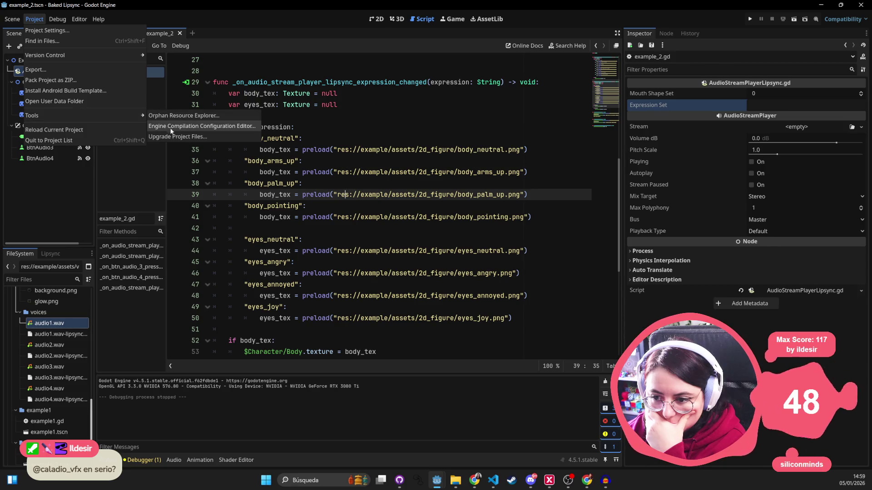
pyautogui.keyDown('shift'); pyautogui.click(395, 194); pyautogui.keyUp('shift')
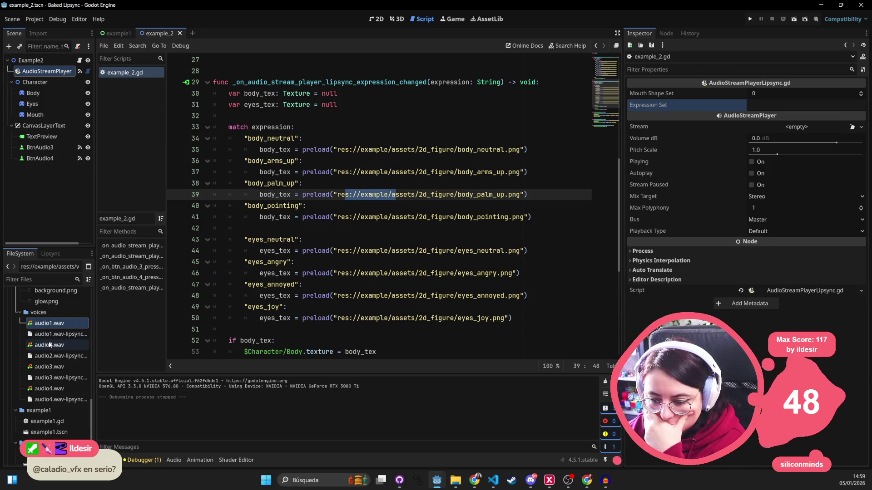
pyautogui.click(782, 95)
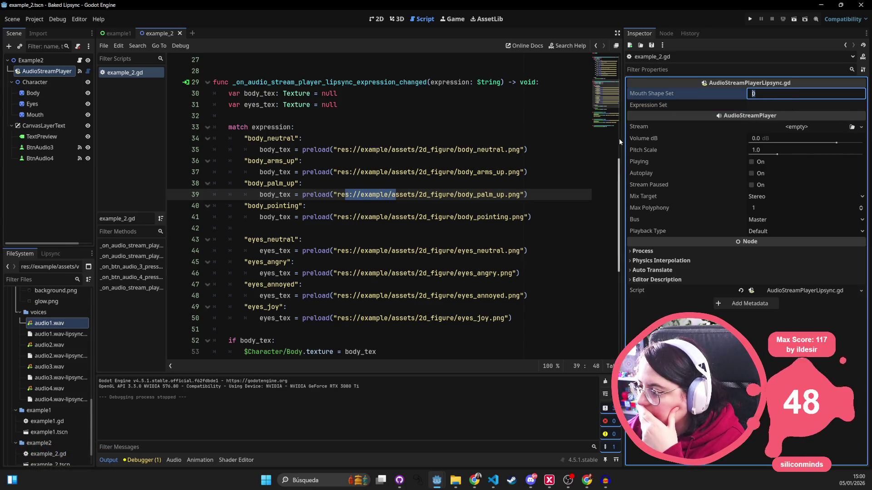
pyautogui.click(376, 19)
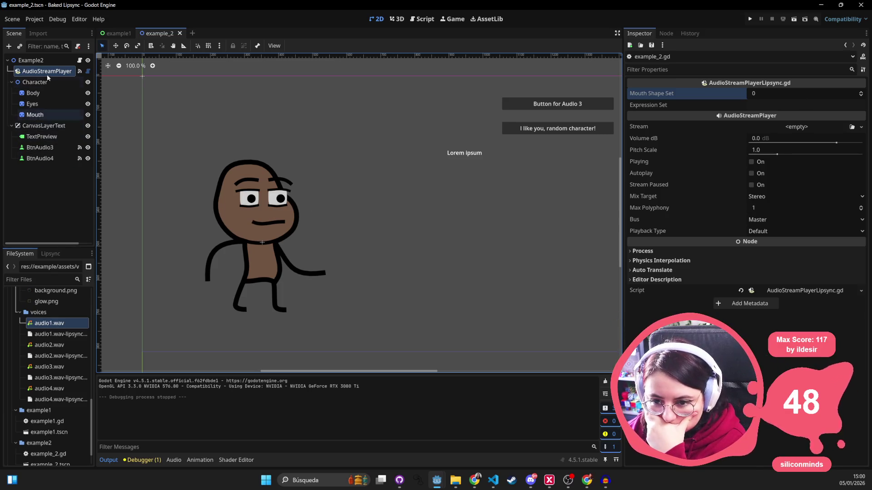
# - Expand addons > baked_lipsync > editor_panel in the FileSystem dock
pyautogui.scroll(10, 61, 336)
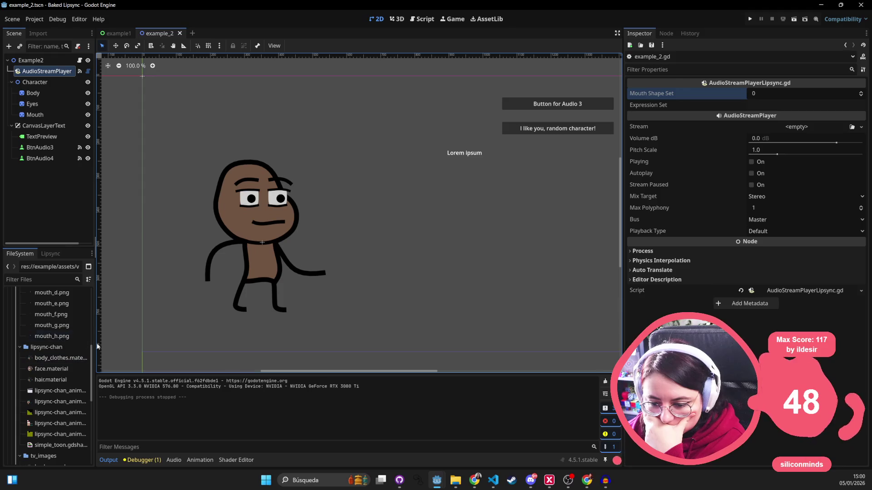
pyautogui.scroll(6, 46, 373)
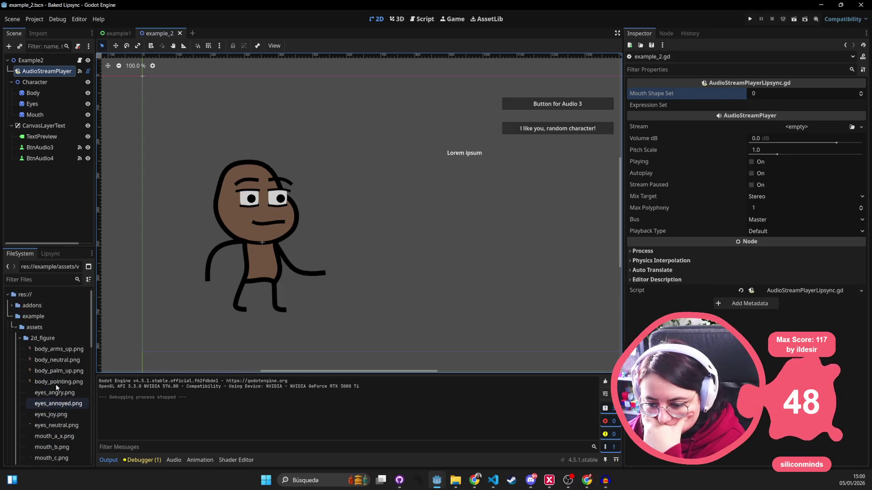
pyautogui.click(16, 337)
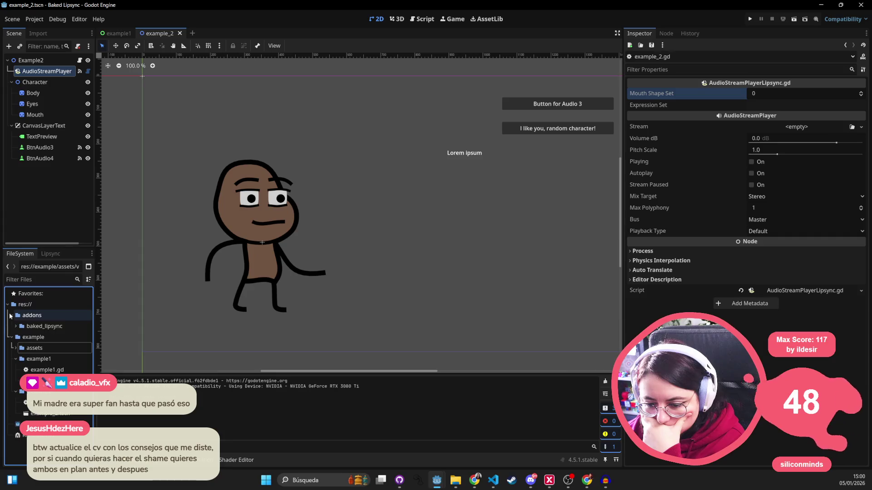
pyautogui.click(12, 315)
pyautogui.click(17, 327)
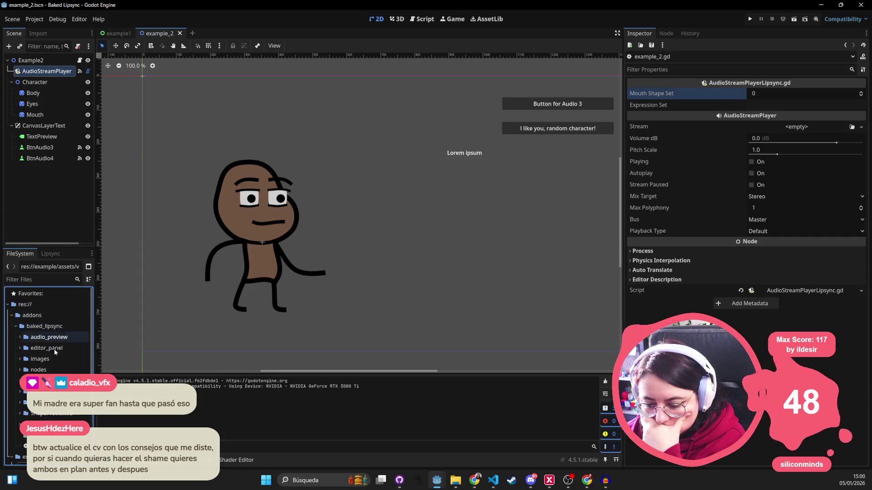
pyautogui.click(50, 337)
pyautogui.click(46, 348)
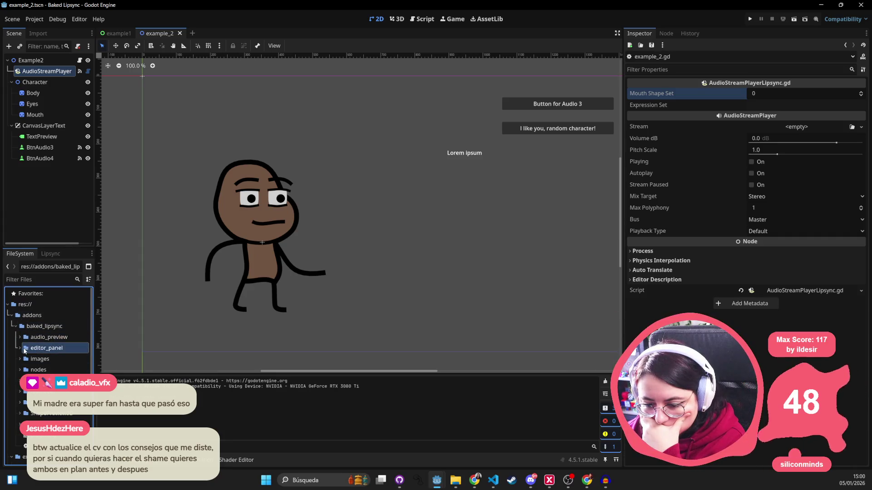
pyautogui.click(18, 348)
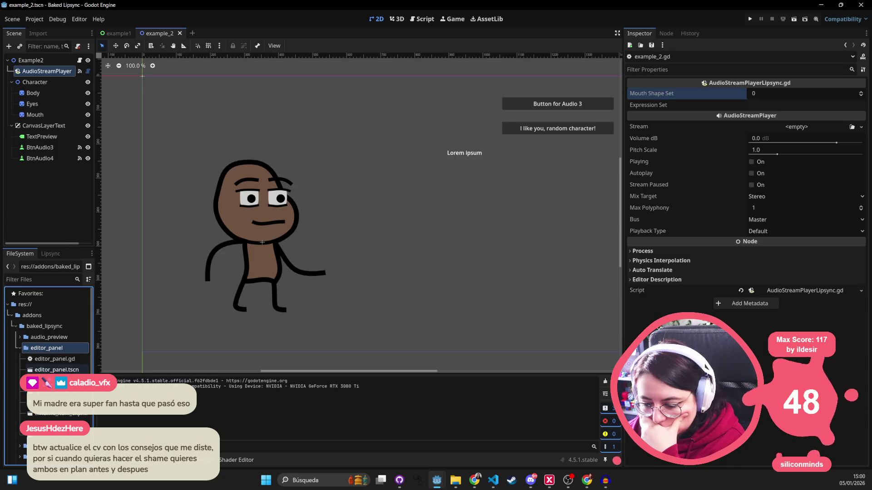
# - Open and close the Editor menu, then bring the OpenVINO AI Tools web page forward
pyautogui.click(112, 30)
pyautogui.click(76, 19)
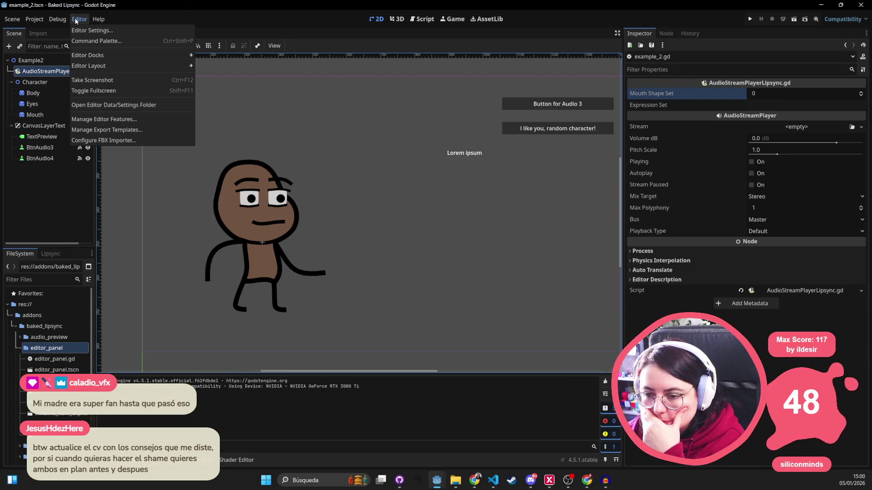
pyautogui.click(76, 19)
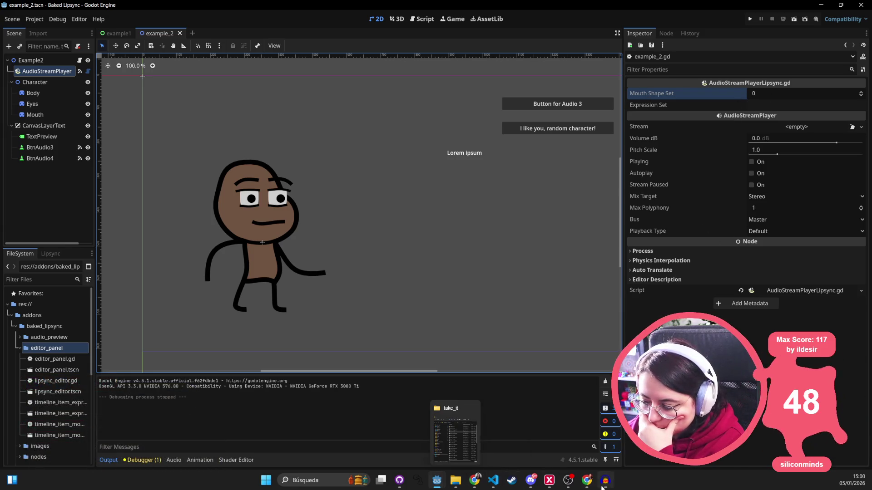
pyautogui.moveTo(548, 488)
pyautogui.click(585, 436)
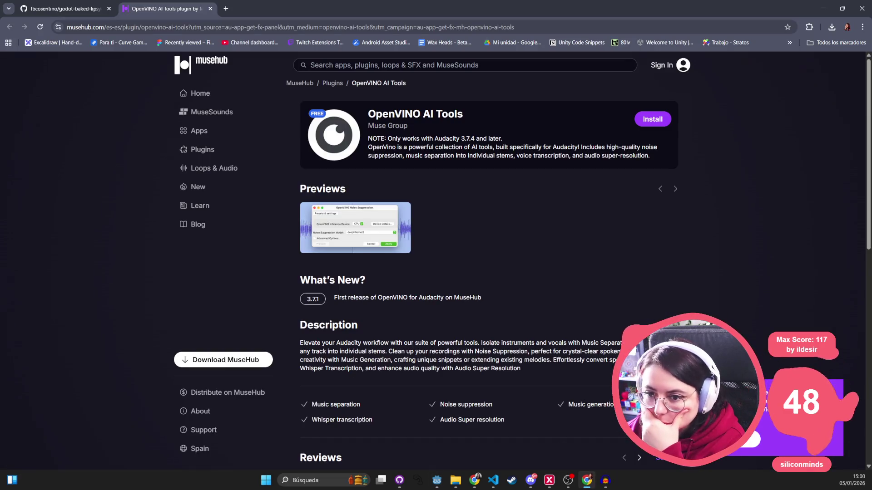
# - Close the OpenVINO AI Tools tab, read the godot-baked-lipsync README, and return to Godot
pyautogui.middleClick(170, 10)
pyautogui.scroll(-4, 306, 306)
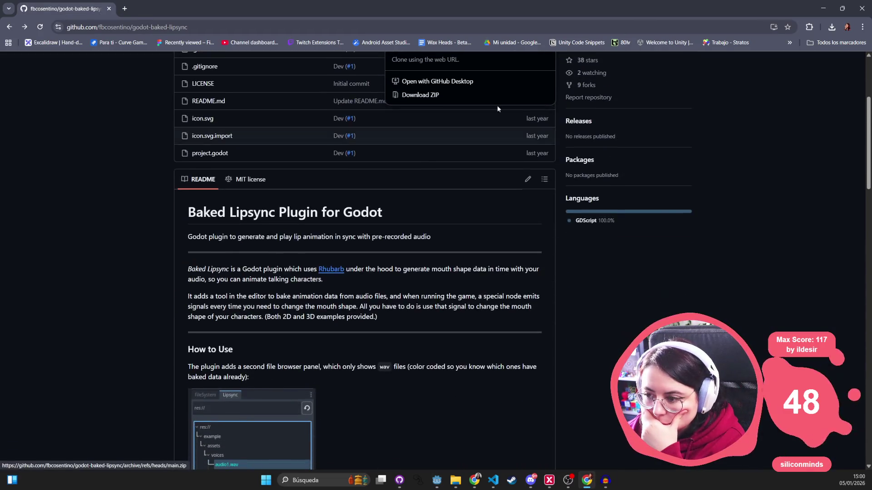
pyautogui.scroll(-3, 443, 188)
pyautogui.scroll(8, 317, 249)
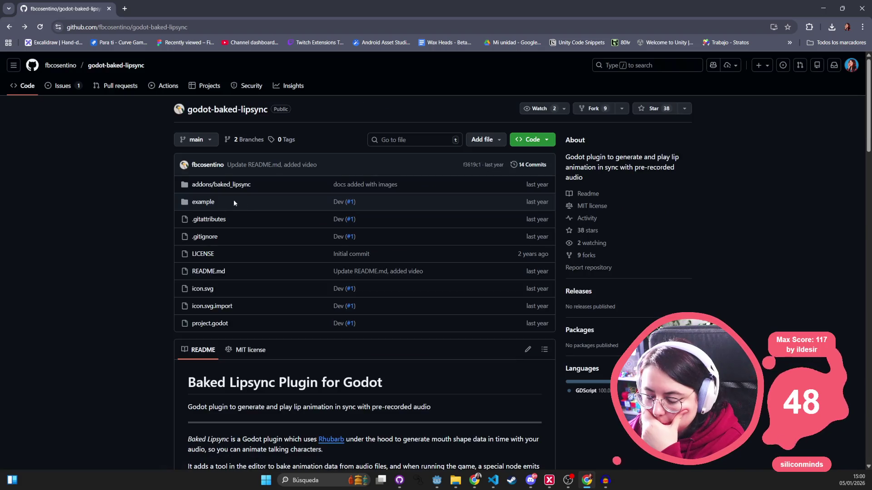
pyautogui.scroll(-5, 230, 201)
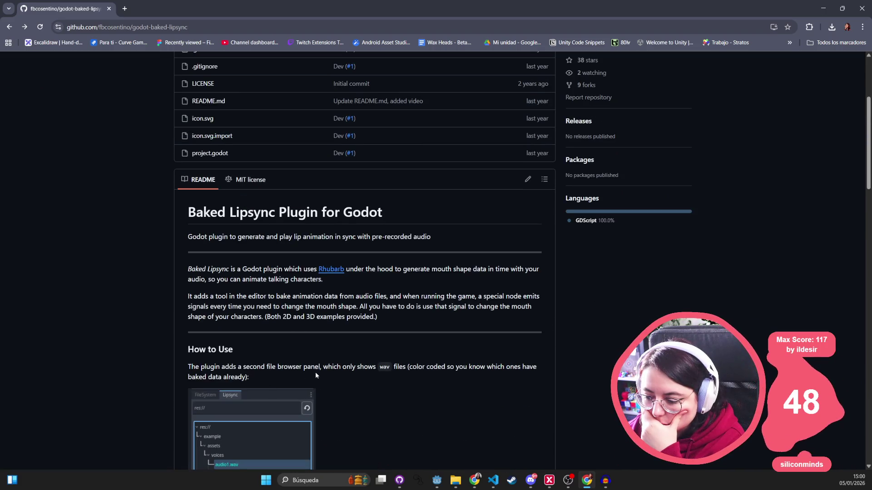
pyautogui.scroll(-2, 390, 361)
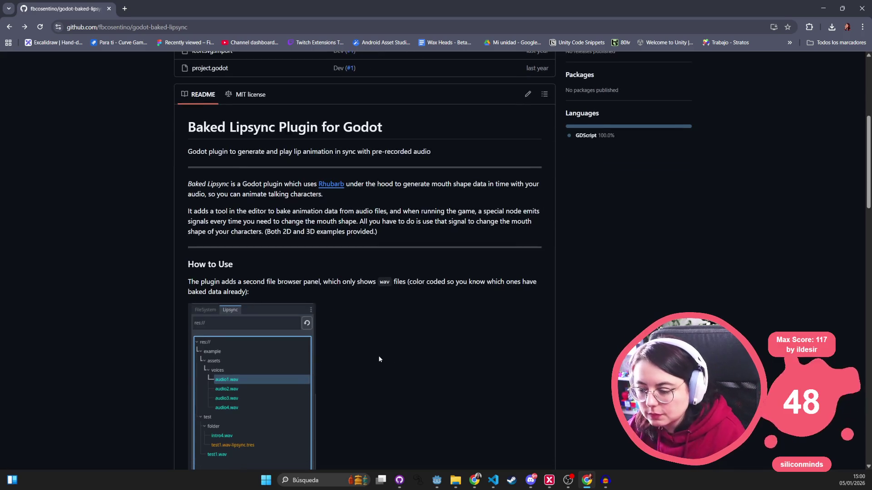
pyautogui.hotkey('alt', 'Tab')
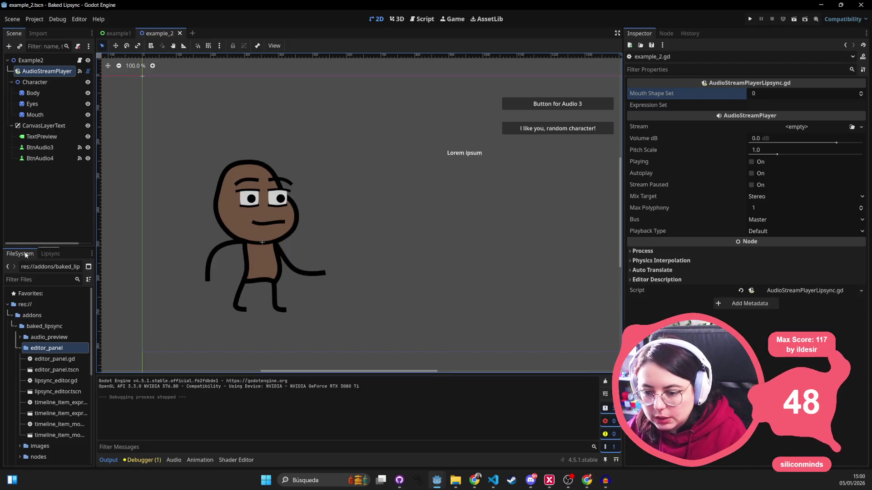
# - Inspect the voices folder files in the Lipsync dock for lipsync data
pyautogui.click(50, 253)
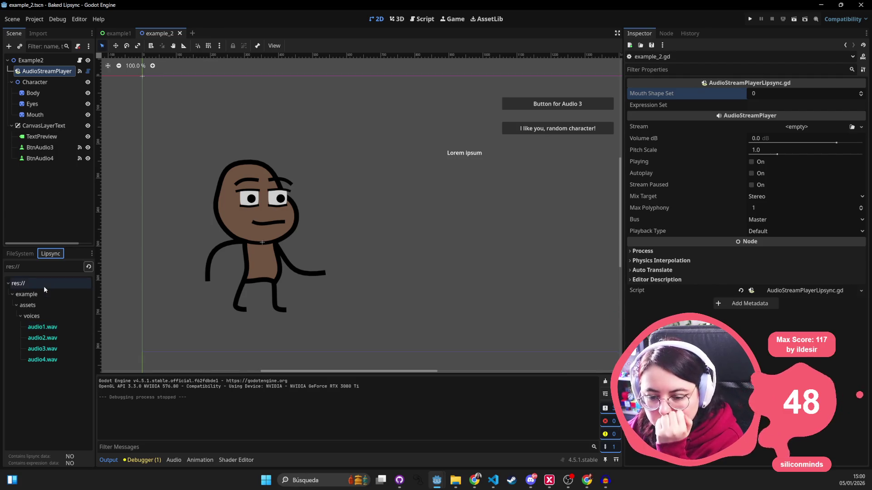
pyautogui.click(49, 316)
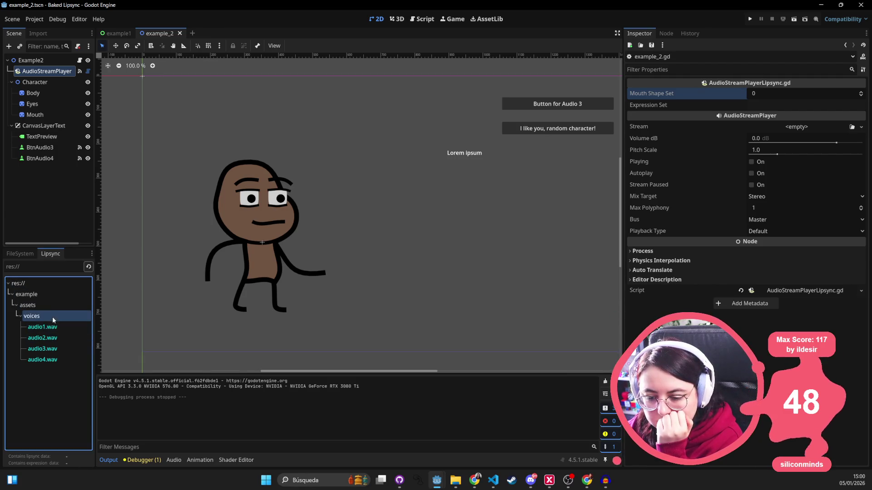
pyautogui.click(57, 327)
pyautogui.click(55, 338)
pyautogui.click(53, 349)
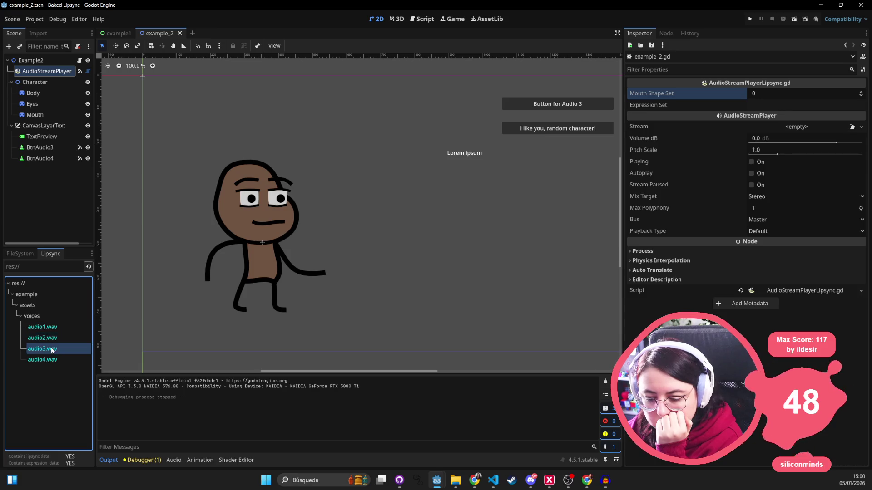
pyautogui.click(50, 357)
pyautogui.click(52, 317)
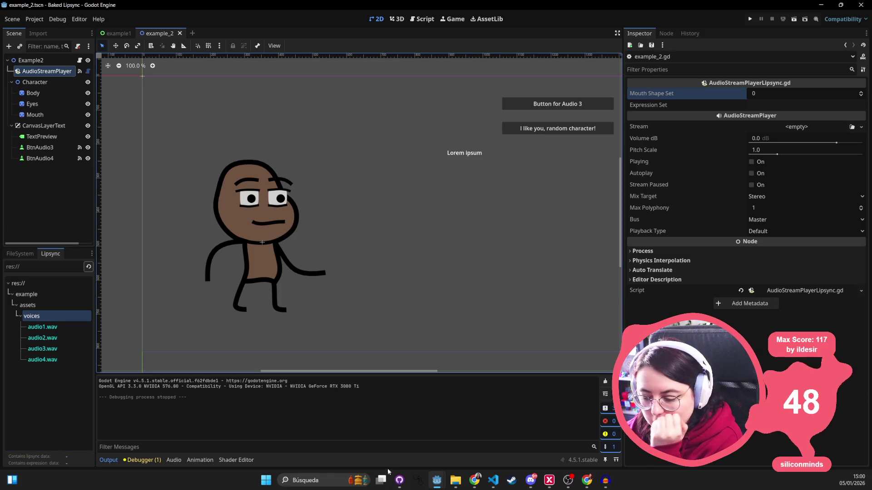
# - Check the Windows file manager, then collapse the addons and example folders in FileSystem
pyautogui.click(455, 481)
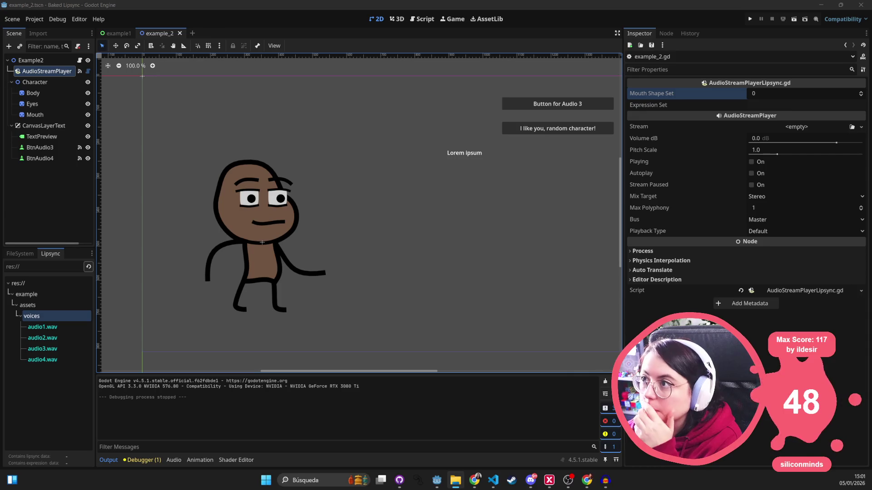
pyautogui.click(27, 284)
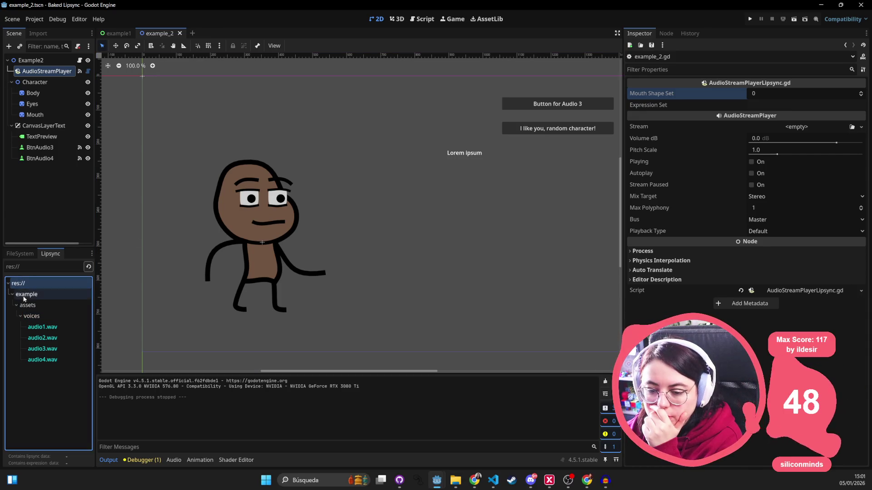
pyautogui.click(18, 254)
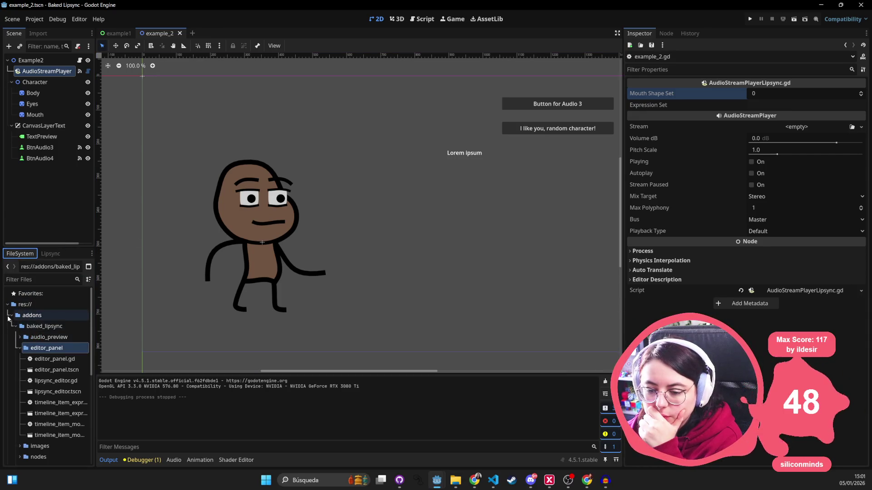
pyautogui.click(12, 315)
pyautogui.click(12, 326)
pyautogui.click(29, 328)
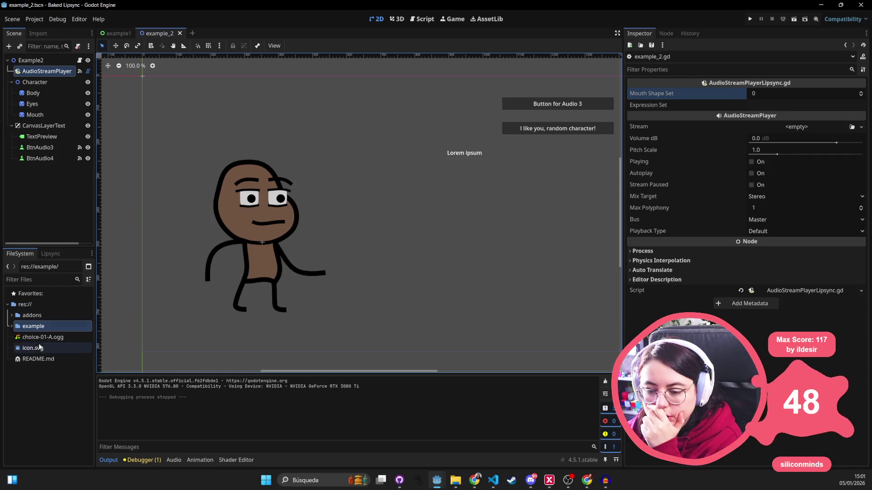
# - Refresh the Lipsync file list and open choice-01-A.ogg in the Lipsync Editor
pyautogui.click(50, 253)
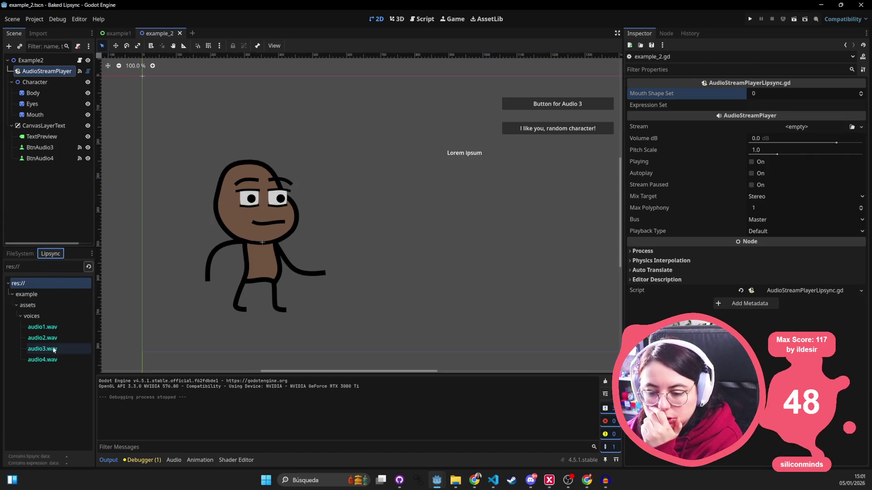
pyautogui.click(8, 253)
pyautogui.rightClick(53, 342)
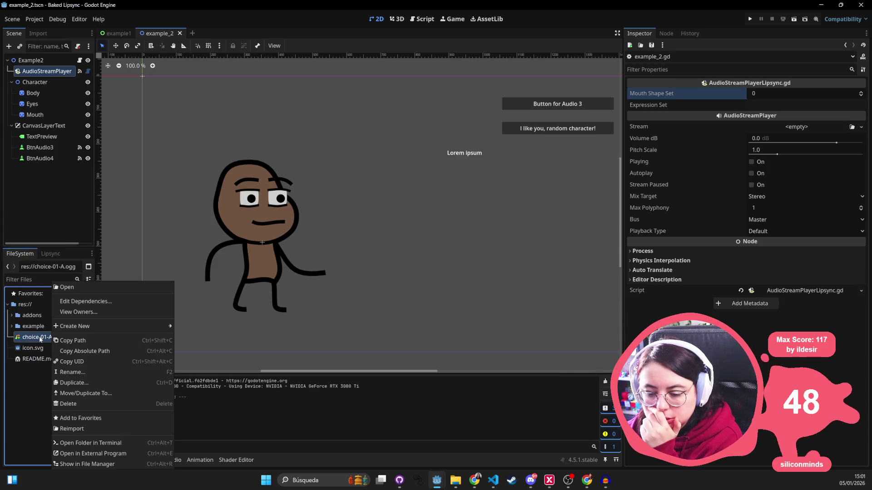
pyautogui.click(34, 338)
pyautogui.click(50, 254)
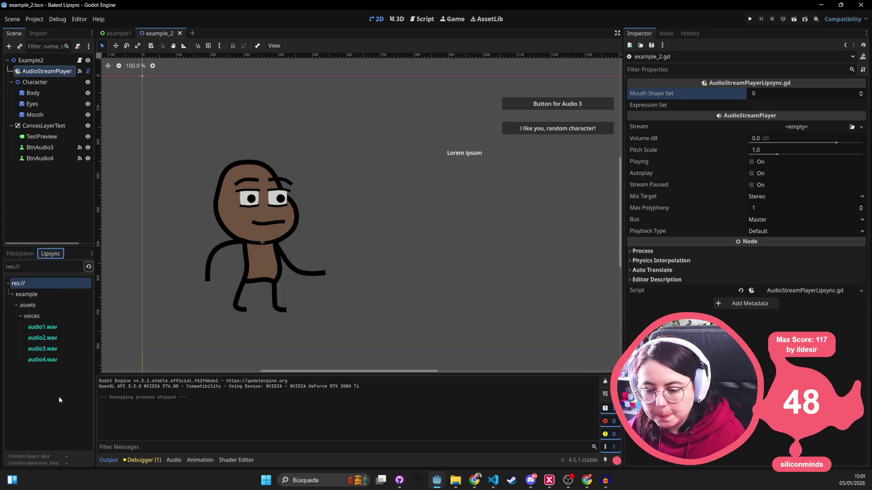
pyautogui.click(88, 267)
pyautogui.doubleClick(36, 295)
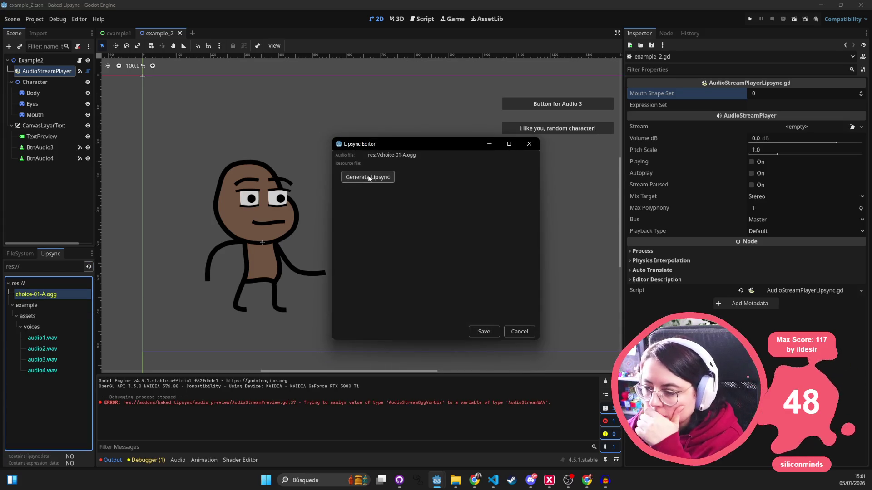
# - Generate lipsync for choice-01-A.ogg, play the preview, and widen the Lipsync Editor to show the timeline
pyautogui.click(366, 177)
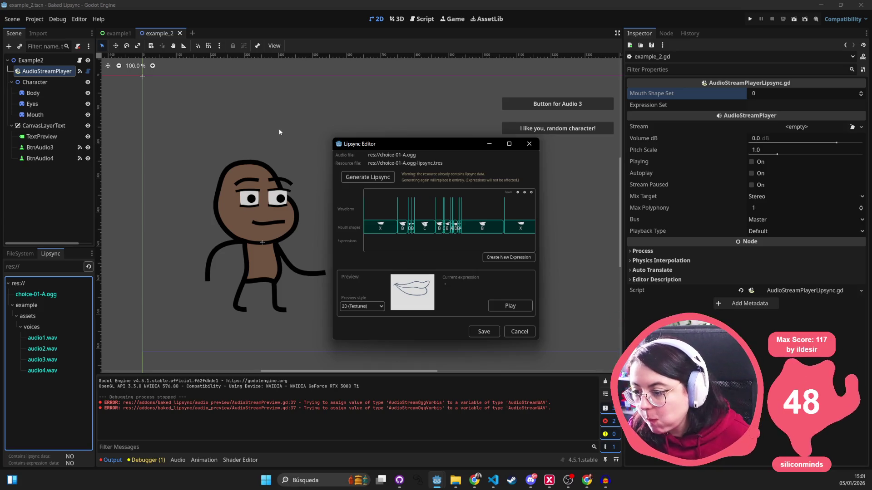
pyautogui.click(509, 306)
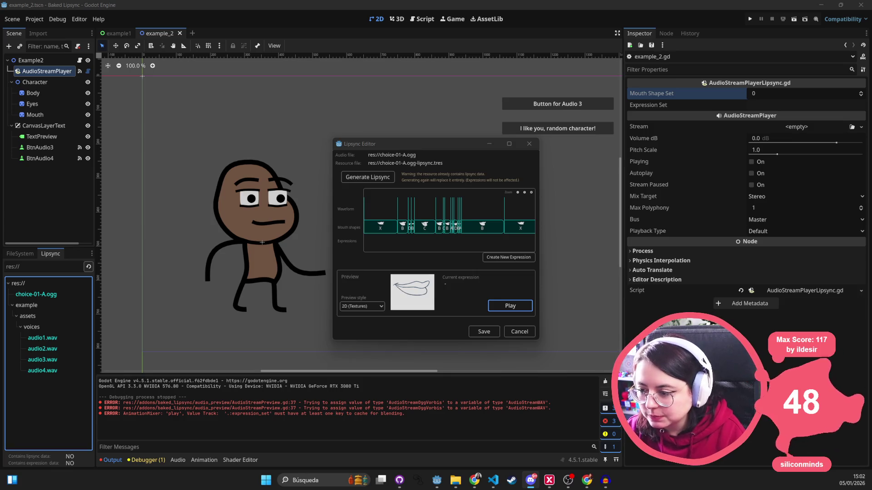
pyautogui.moveTo(333, 239); pyautogui.dragTo(116, 240)
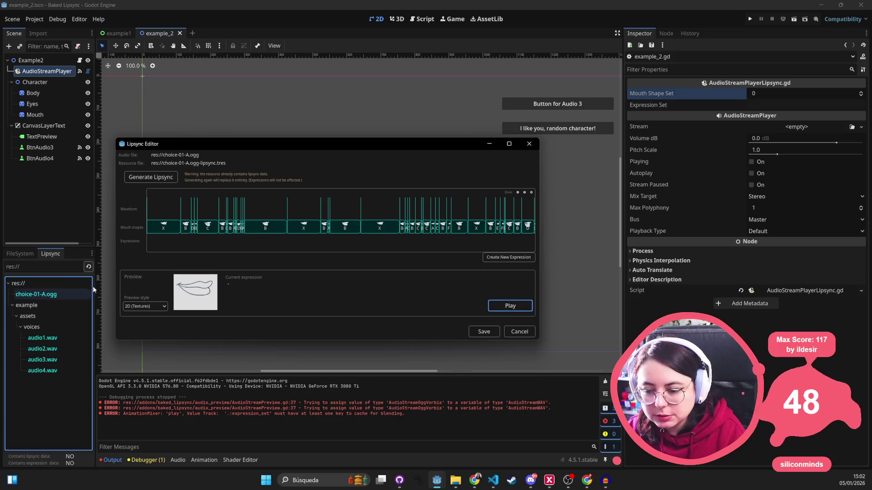
pyautogui.click(155, 307)
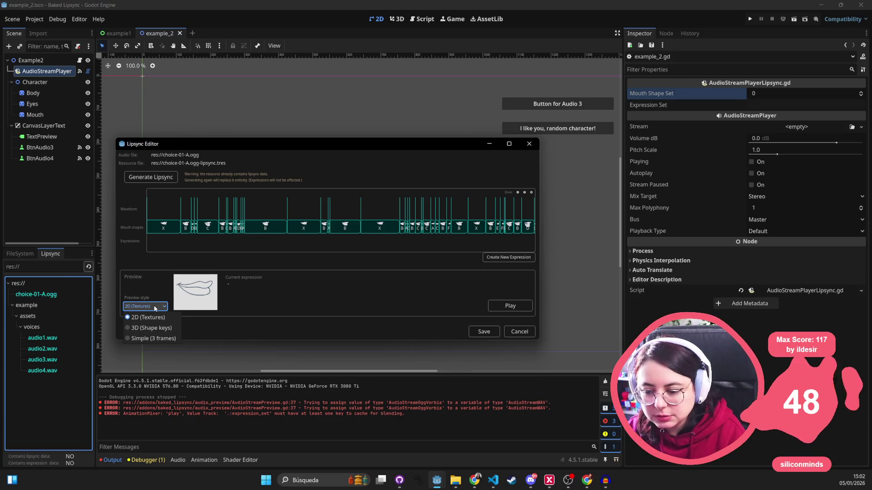
pyautogui.click(150, 339)
pyautogui.click(502, 311)
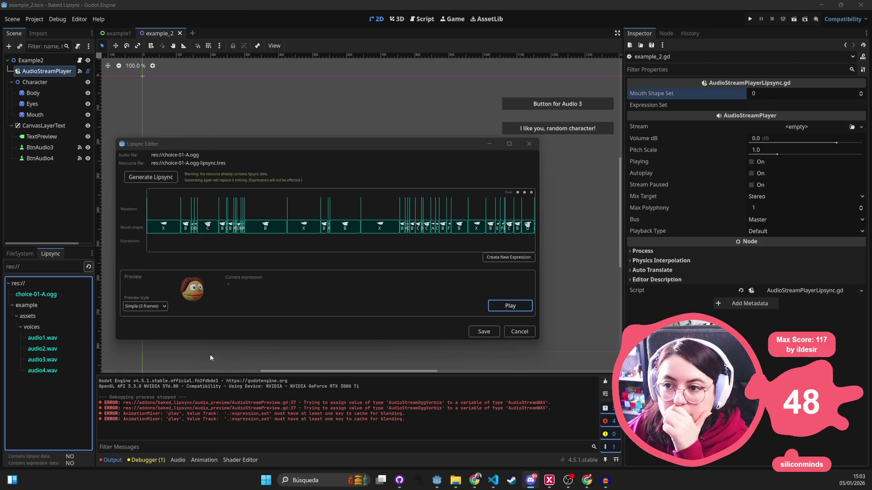
pyautogui.click(146, 306)
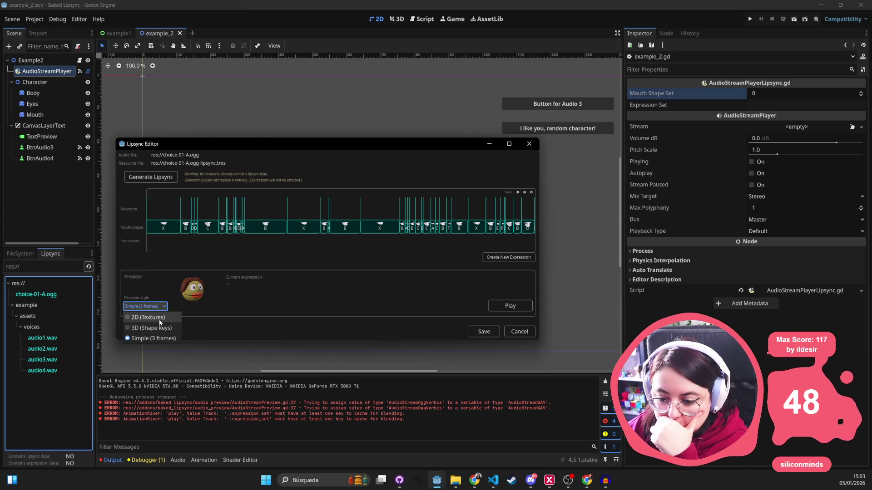
pyautogui.click(154, 330)
pyautogui.click(503, 309)
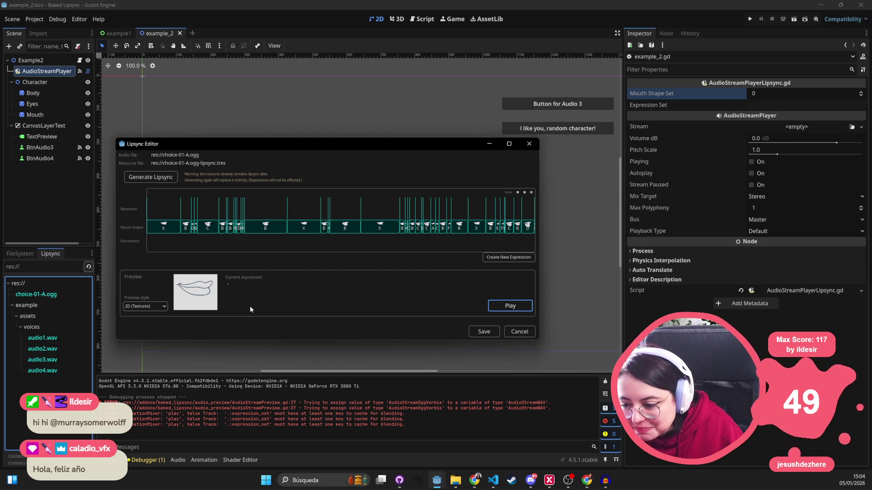
# - Add a new expression block to choice-01-A.ogg's lipsync track and select it
pyautogui.click(508, 259)
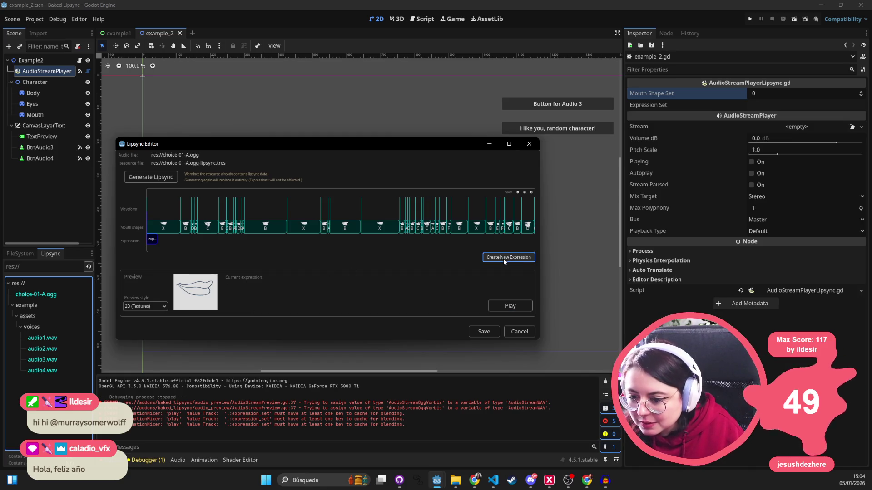
pyautogui.click(152, 240)
pyautogui.click(166, 242)
pyautogui.click(189, 240)
pyautogui.click(148, 243)
# - View the block's expression settings, save and close the Lipsync Editor, and select the scene root
pyautogui.click(153, 251)
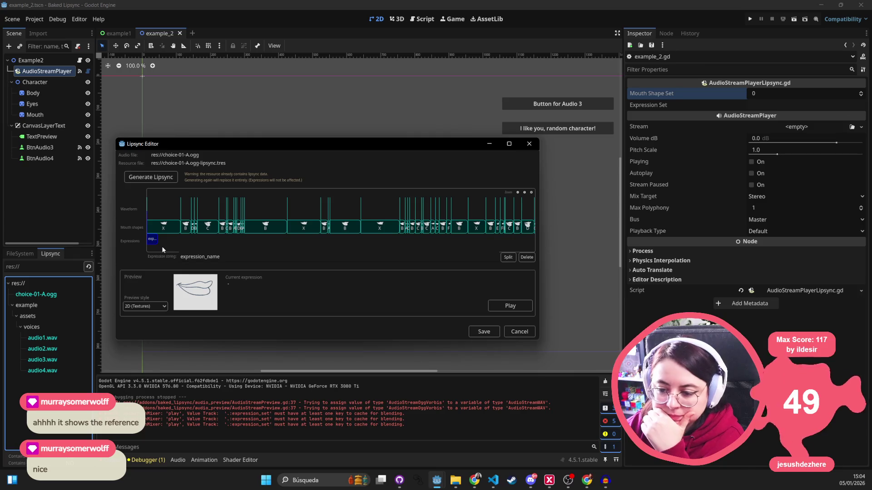
pyautogui.click(484, 332)
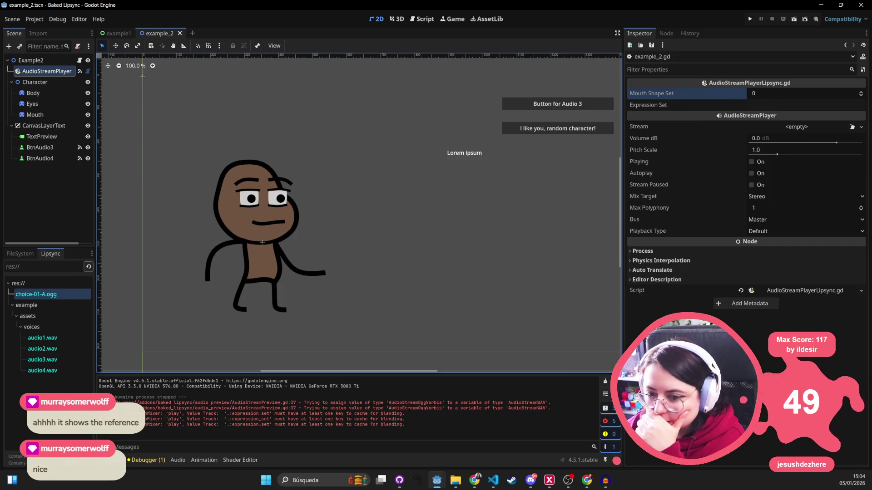
pyautogui.click(31, 60)
pyautogui.click(40, 71)
pyautogui.click(750, 18)
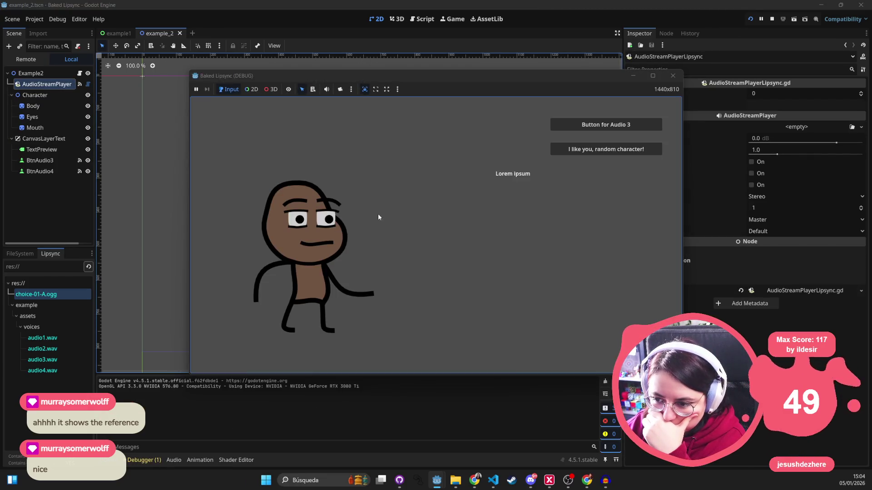
pyautogui.click(593, 130)
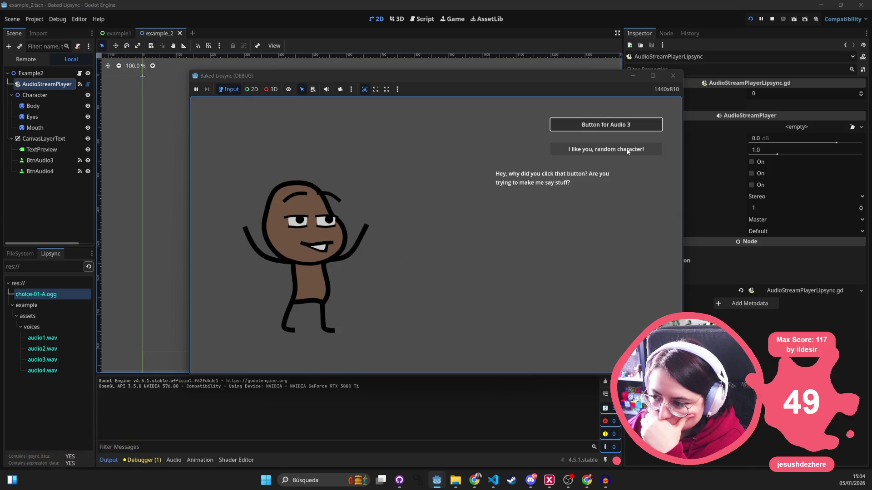
pyautogui.click(599, 150)
pyautogui.click(675, 77)
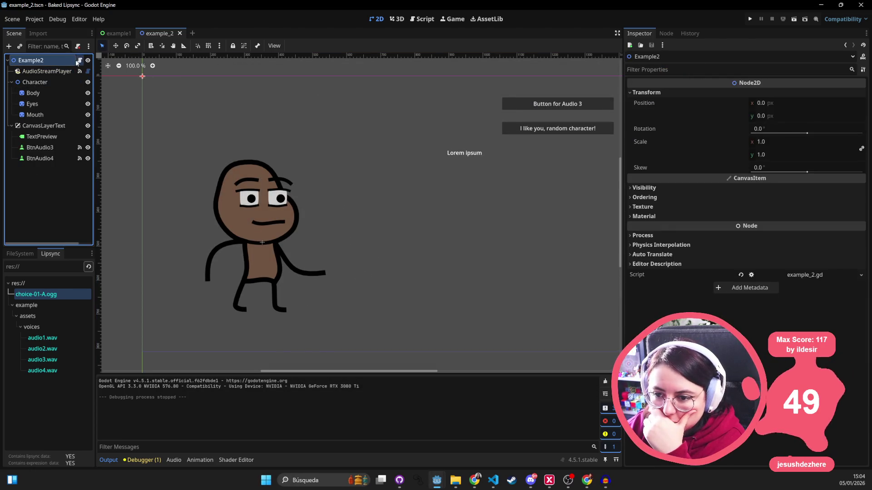
pyautogui.scroll(-7, 420, 174)
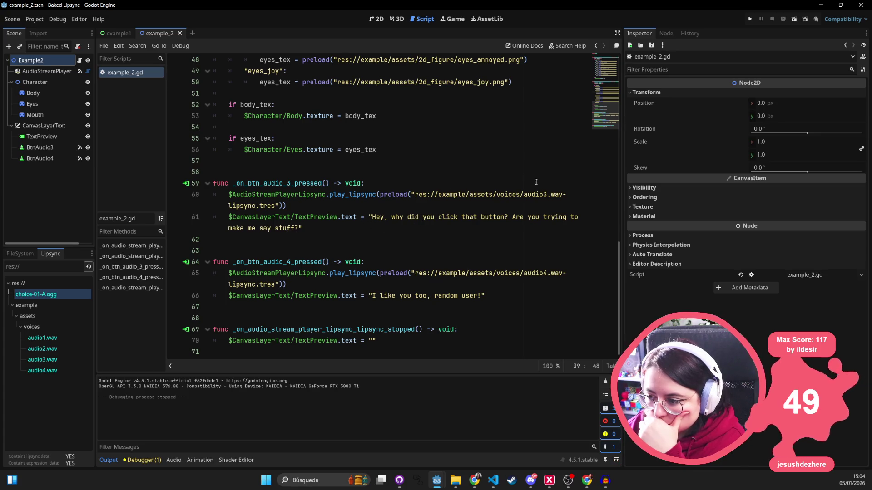
# - Change the line 60 preload path from audio3.wav to res://choice-01-A.ogg-lipsync.tres
pyautogui.doubleClick(545, 195)
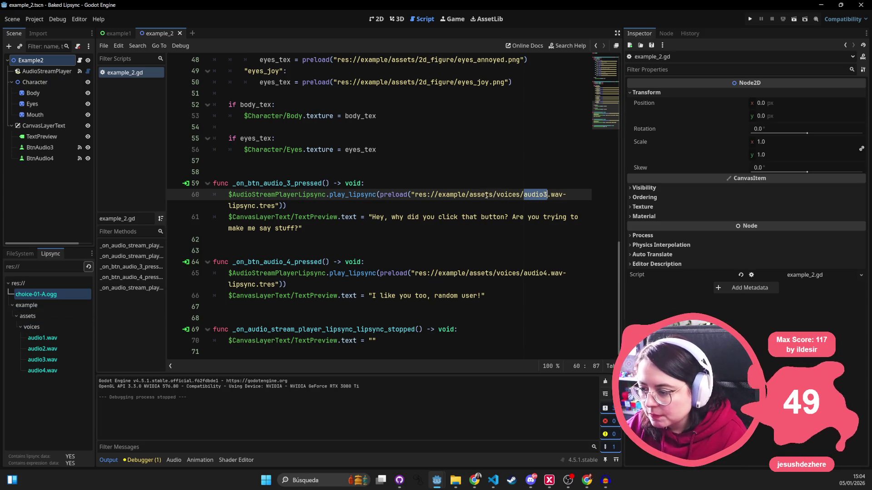
pyautogui.moveTo(439, 192); pyautogui.dragTo(548, 194)
pyautogui.write('choice-01-')
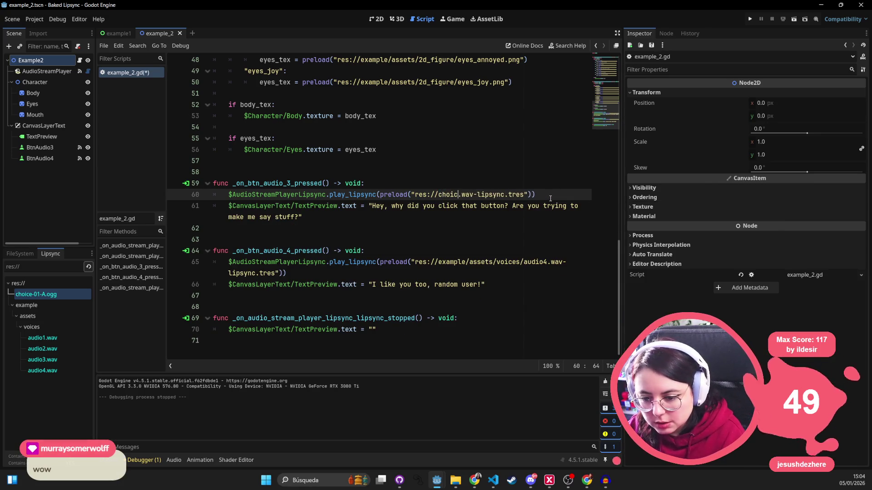
pyautogui.write('A')
pyautogui.press('Right')
pyautogui.press('Right')
pyautogui.press('Right')
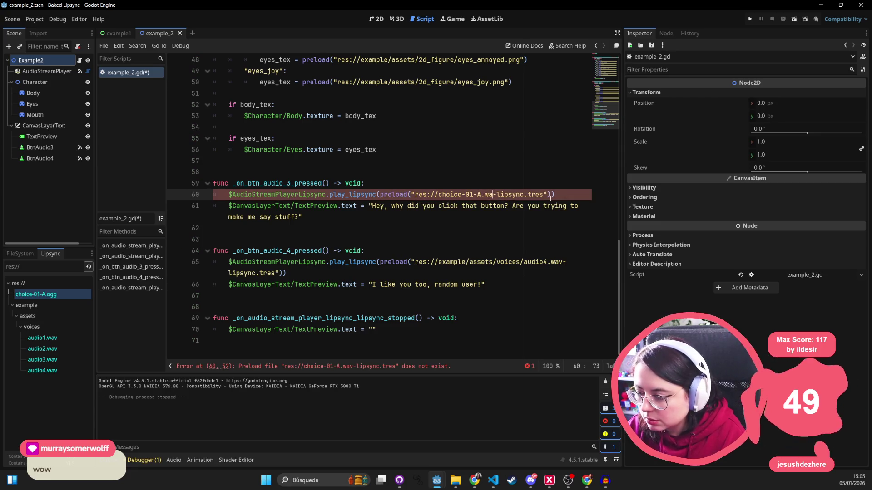
pyautogui.press('BackSpace')
pyautogui.press('BackSpace')
pyautogui.write('ogg')
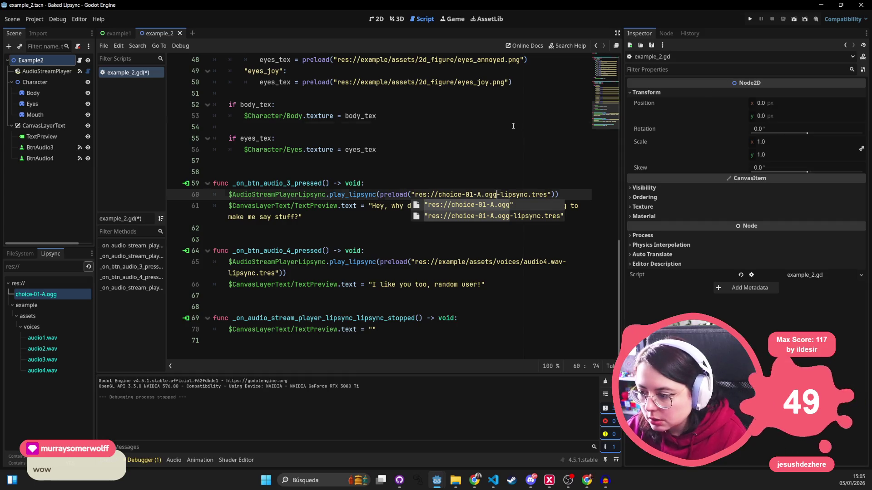
# - Save example_2.gd and run the project again
pyautogui.click(513, 125)
pyautogui.hotkey('ctrl', 's')
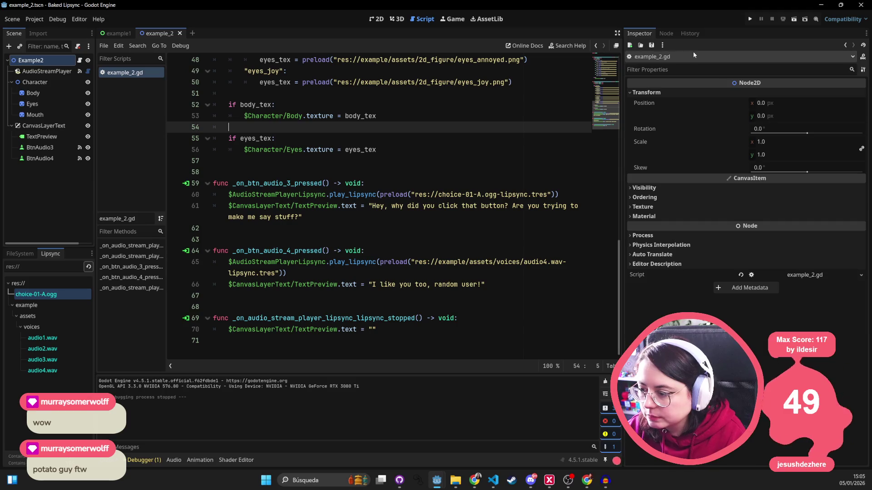
pyautogui.click(750, 19)
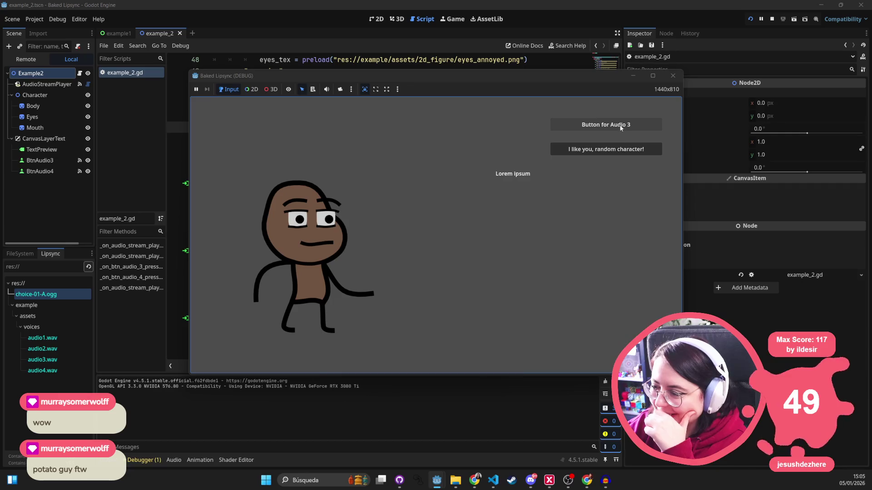
# - Play the Audio 3 line twice to check the new lipsync, then stop the test run
pyautogui.click(626, 127)
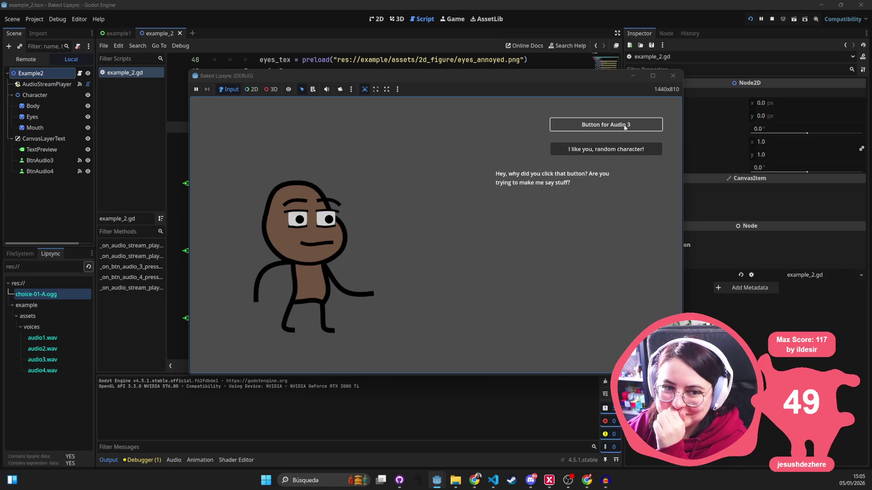
pyautogui.click(619, 130)
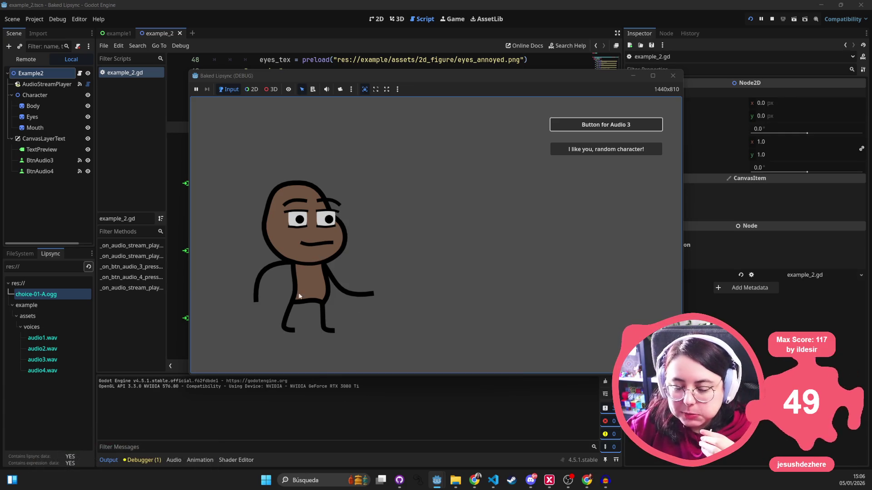
pyautogui.click(674, 76)
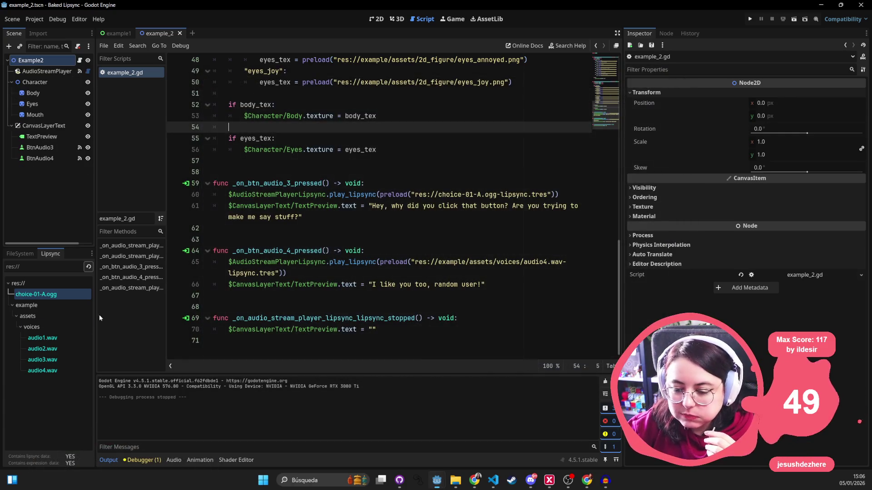
# - Select clips in the Lipsync list, and view then close choice-01-A.ogg's import settings
pyautogui.click(46, 338)
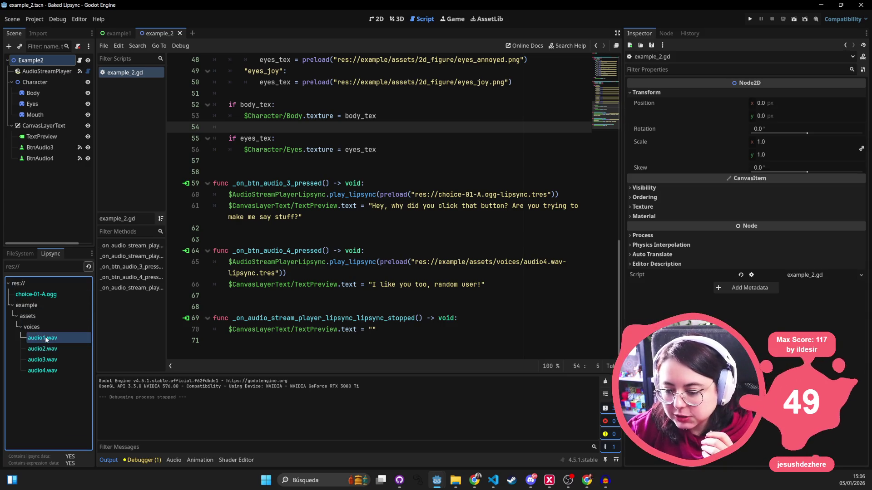
pyautogui.click(39, 295)
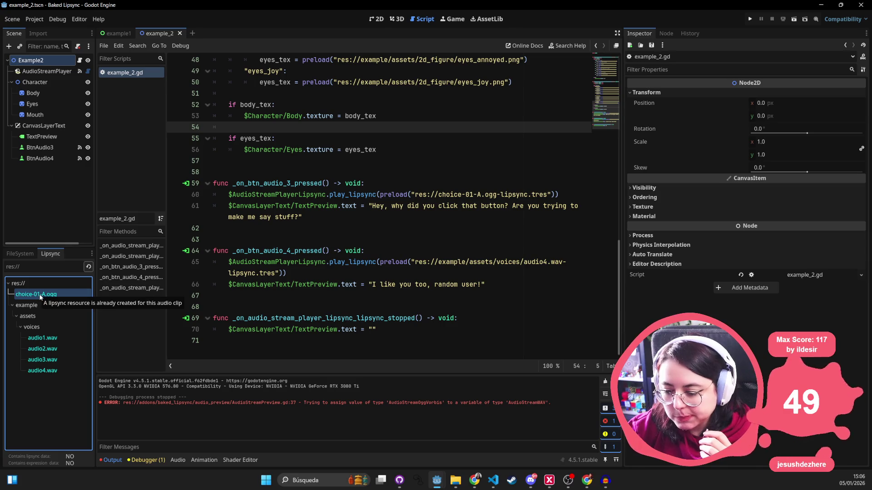
pyautogui.doubleClick(72, 338)
pyautogui.doubleClick(72, 339)
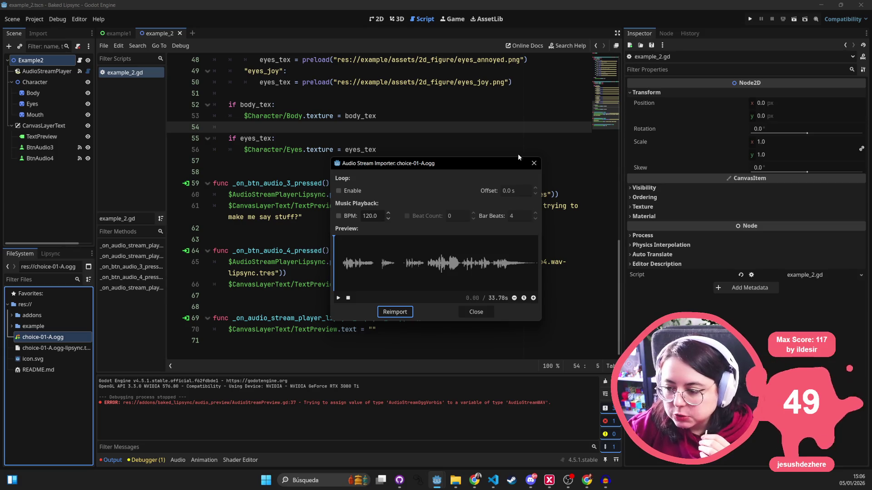
pyautogui.click(534, 163)
# - Reselect choice-01-A.ogg and audio1.wav in the Lipsync list, refresh it, and bring up the README
pyautogui.click(50, 254)
pyautogui.click(38, 296)
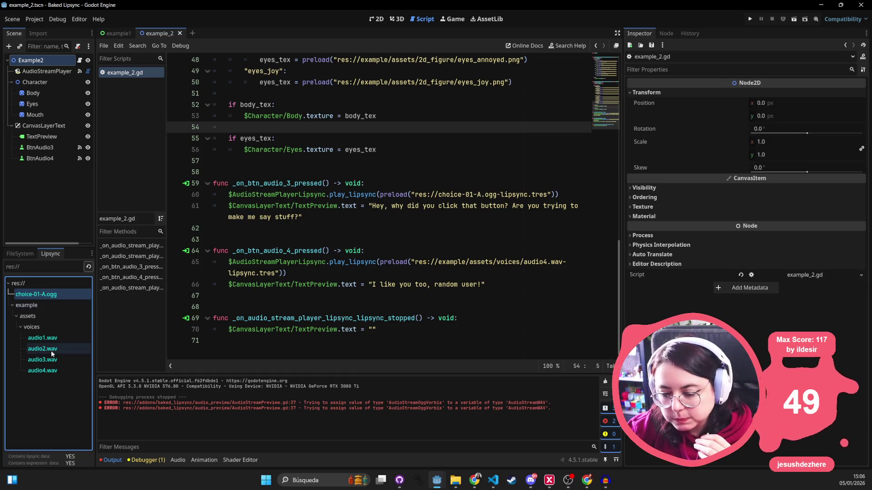
pyautogui.click(38, 339)
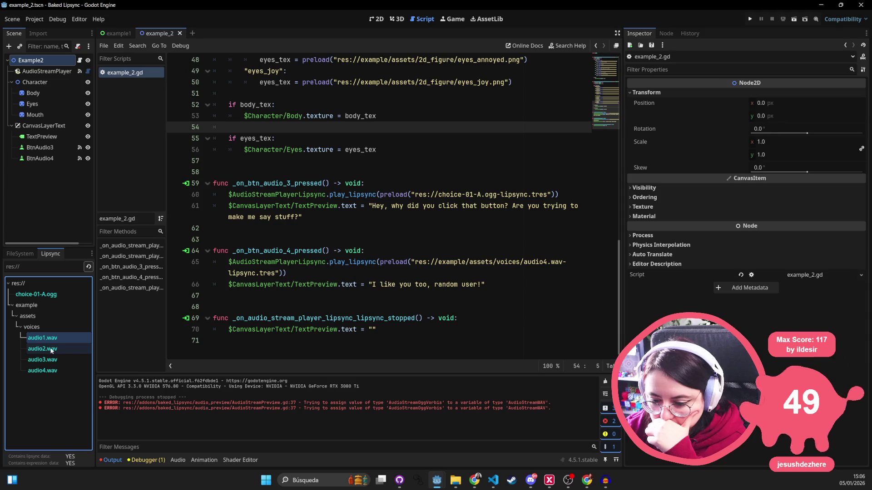
pyautogui.click(88, 267)
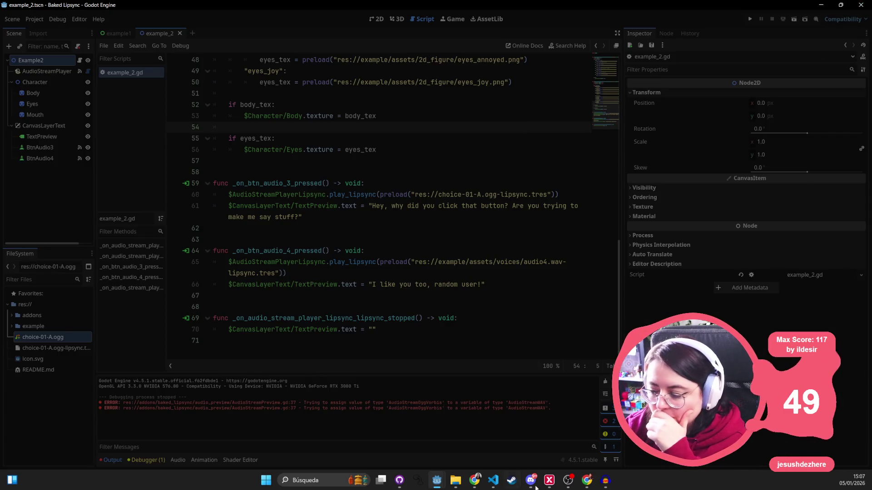
pyautogui.click(587, 480)
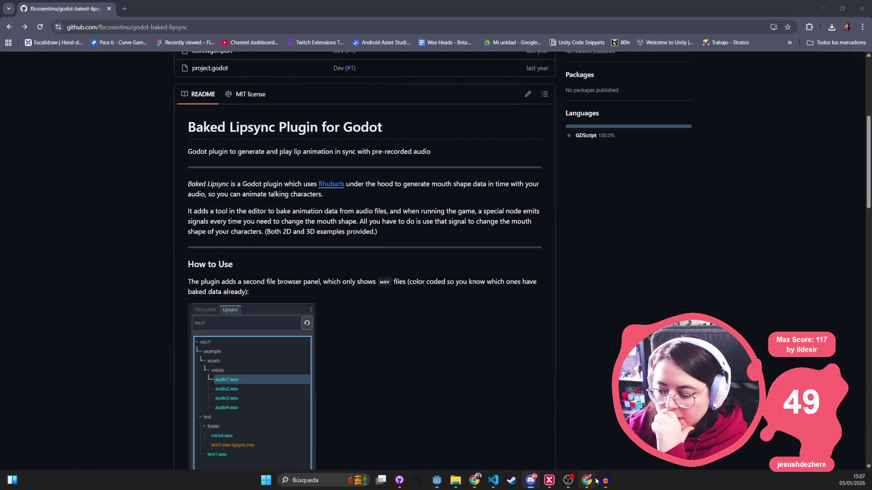
# - Read the Baked Lipsync README in Chrome, briefly show and minimize Audacity, then return to Godot
pyautogui.moveTo(596, 481)
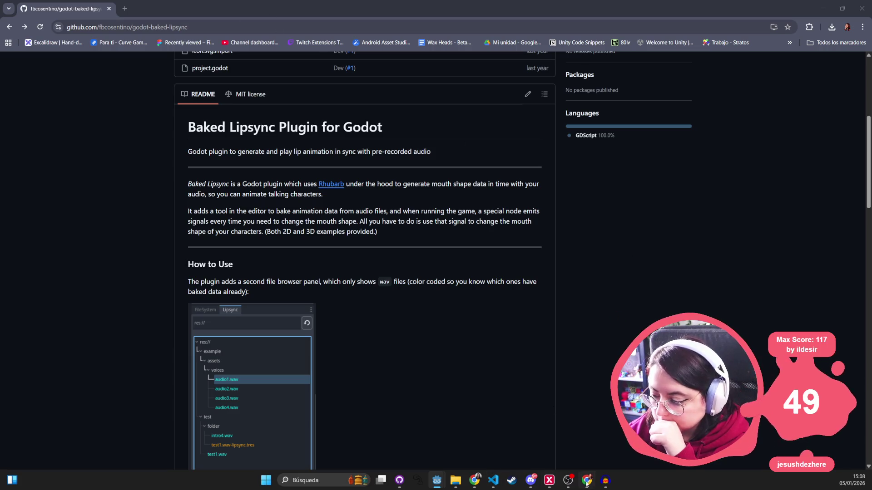
pyautogui.click(606, 480)
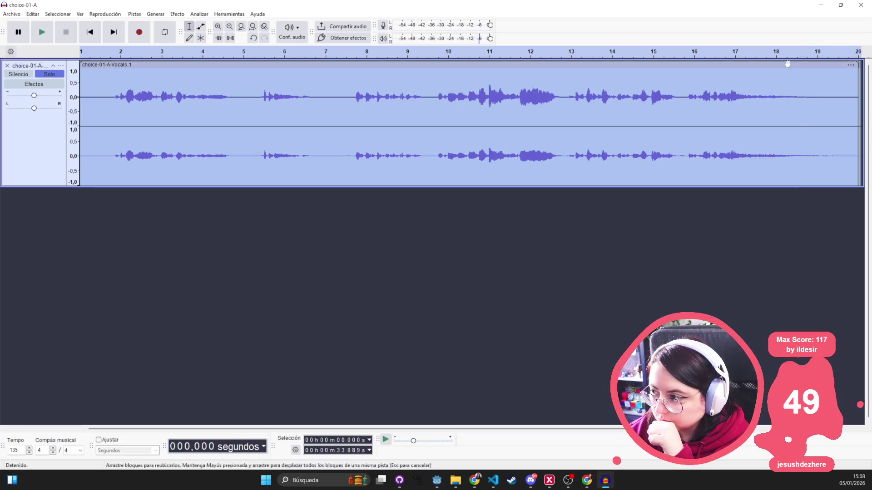
pyautogui.click(821, 5)
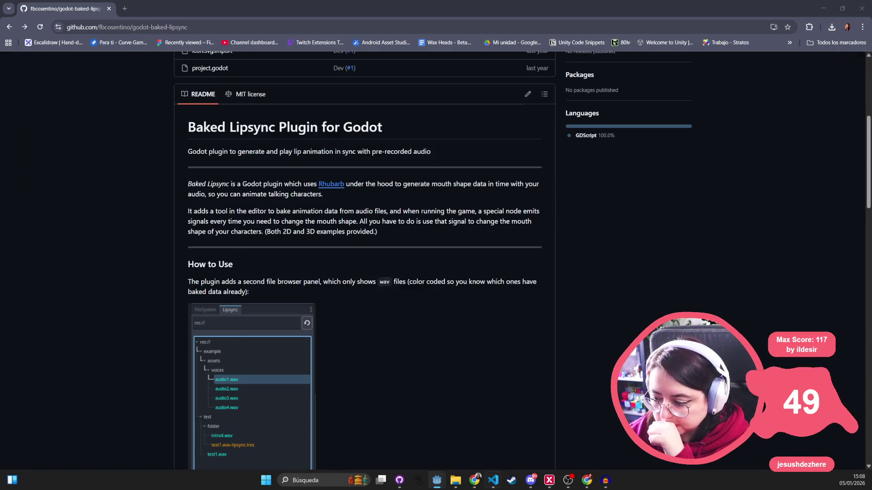
pyautogui.moveTo(436, 481)
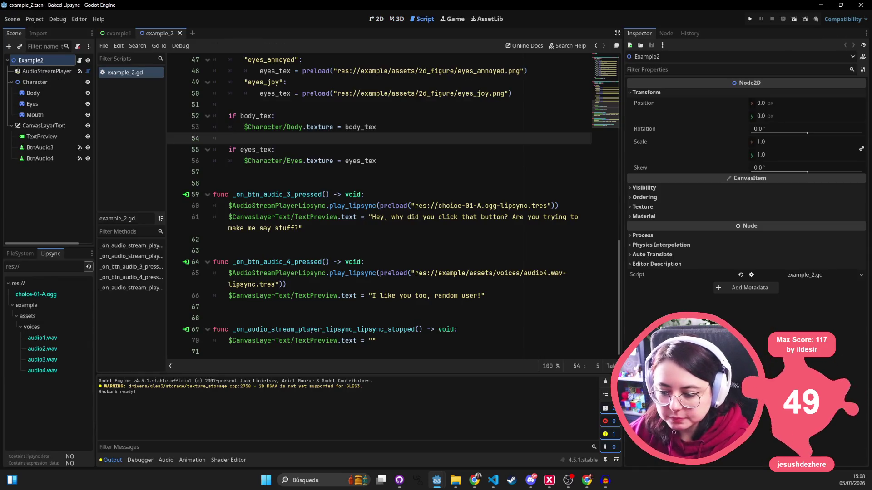
# - Open choice-01-A.ogg in the Lipsync Editor, move the window left, and delete its expression block
pyautogui.doubleClick(52, 295)
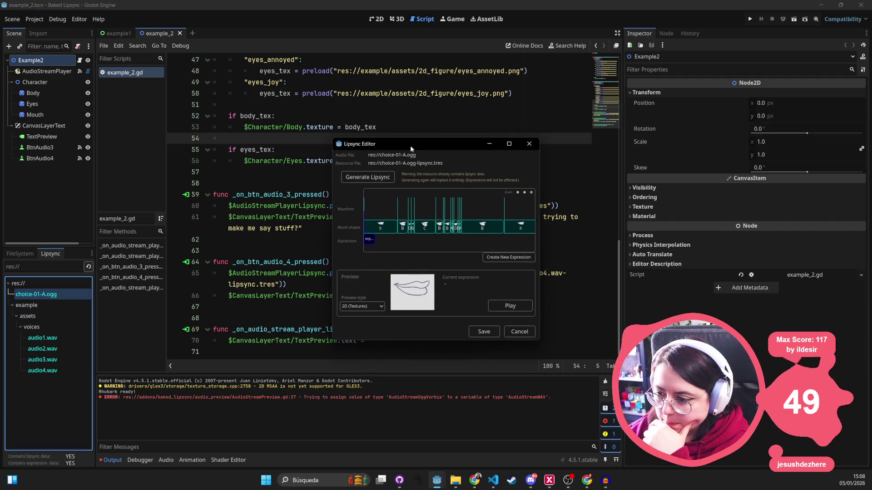
pyautogui.moveTo(410, 145); pyautogui.dragTo(315, 147)
pyautogui.click(274, 241)
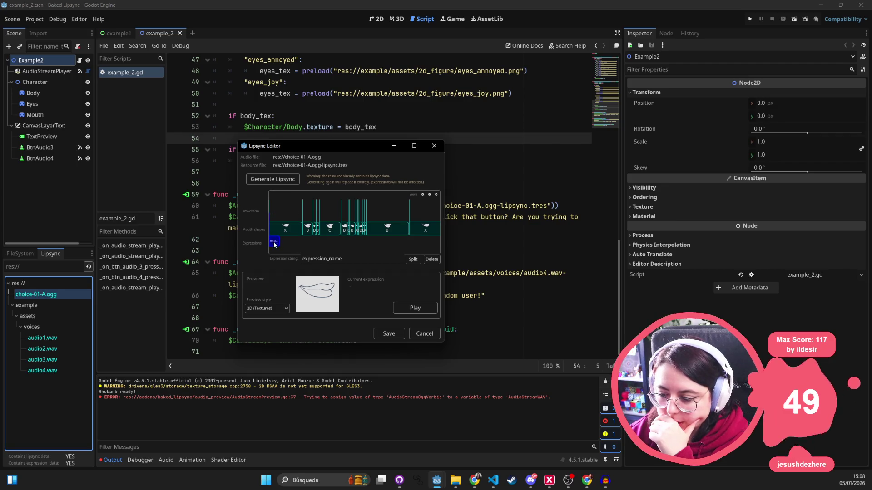
pyautogui.click(432, 260)
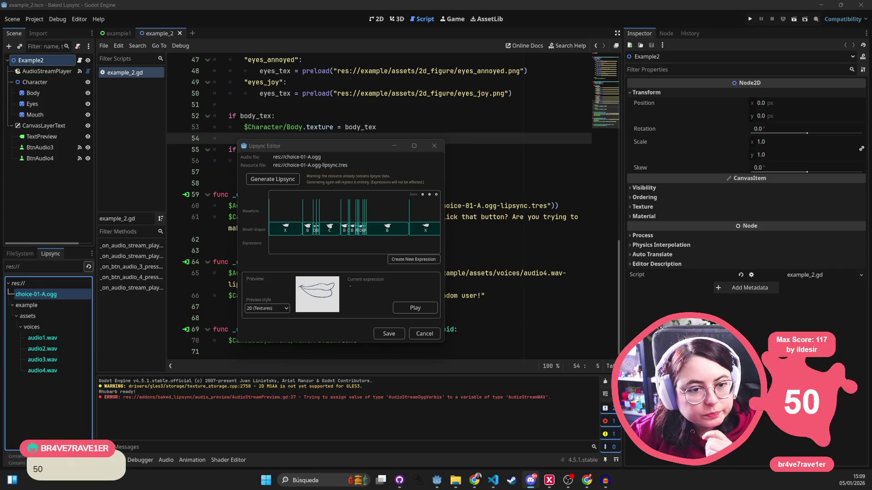
# - Switch the preview style to Simple (3 frames), then to 3D (Shape keys)
pyautogui.click(268, 306)
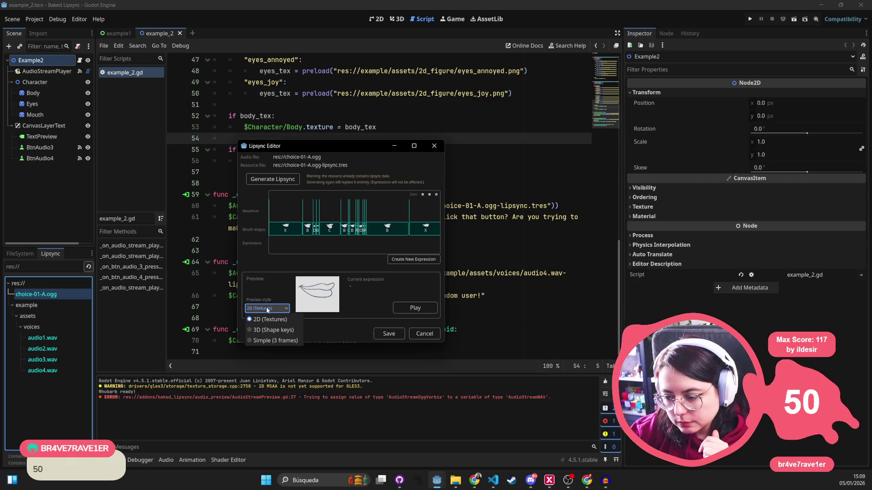
pyautogui.click(274, 338)
pyautogui.click(268, 308)
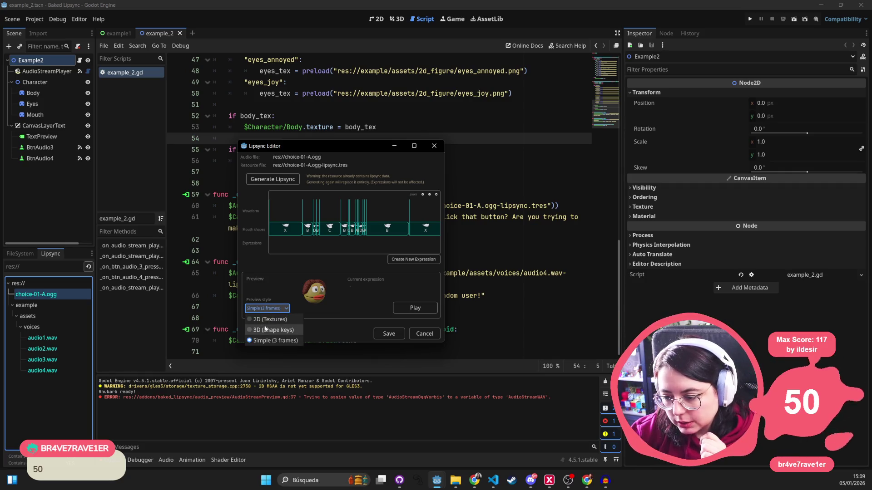
pyautogui.click(273, 331)
# - Play the lipsync preview on the 3D head, cancel the editor, and place the caret on line 62
pyautogui.click(416, 308)
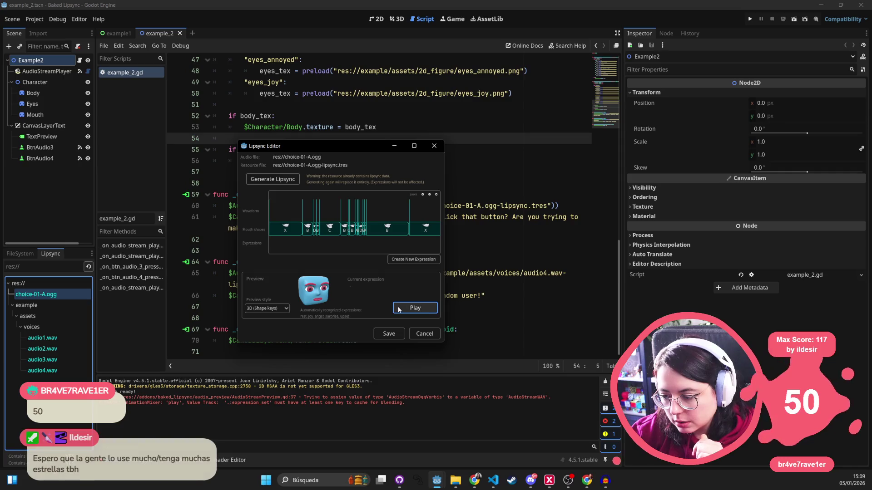
pyautogui.click(400, 310)
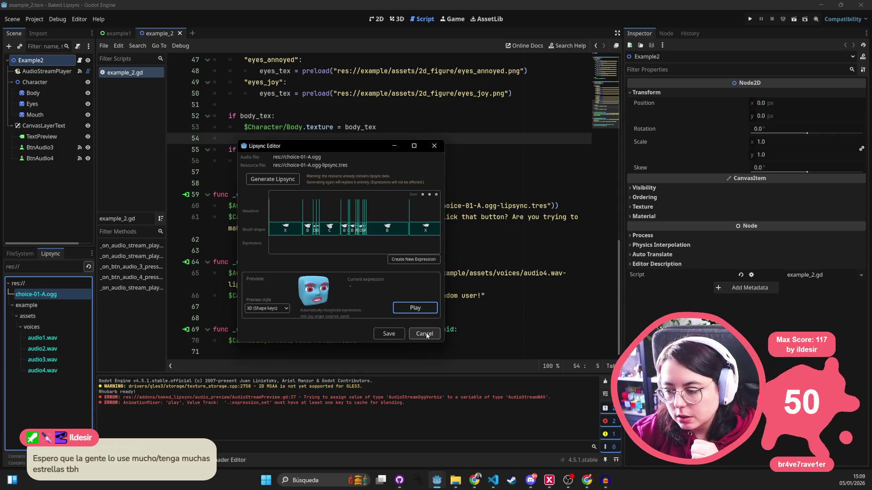
pyautogui.click(417, 334)
pyautogui.click(414, 239)
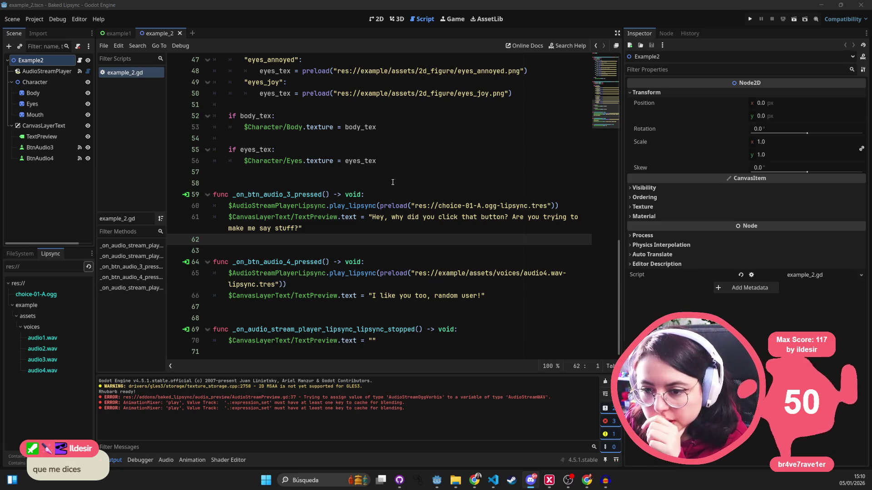
# - Inspect the AudioStreamPlayer node, then jump from line 60 to the play_lipsync definition
pyautogui.click(59, 72)
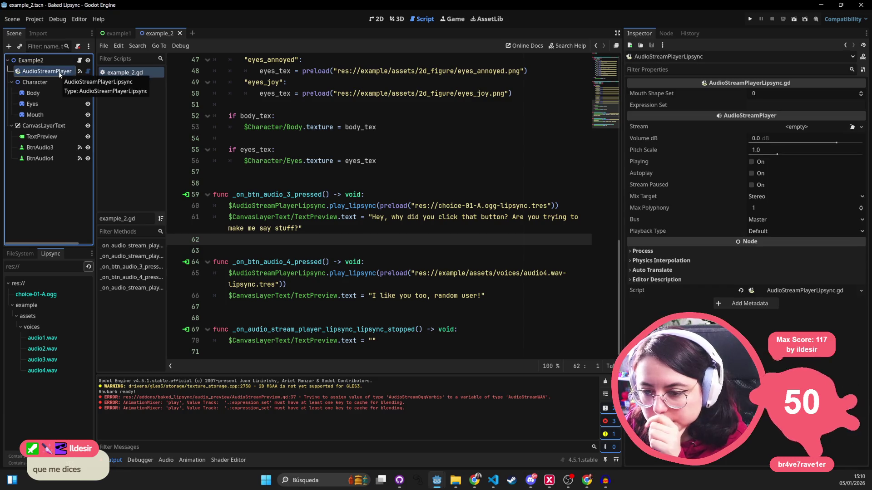
pyautogui.click(257, 206)
pyautogui.doubleClick(273, 206)
pyautogui.doubleClick(263, 217)
pyautogui.click(256, 205)
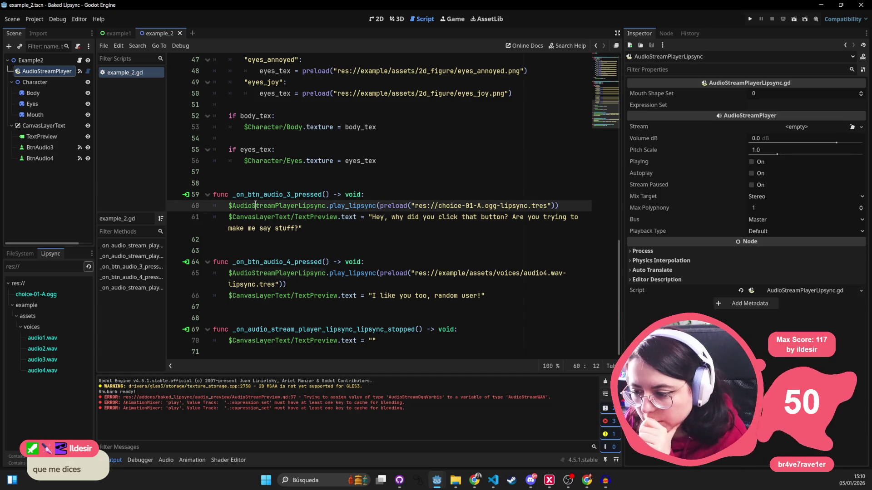
pyautogui.doubleClick(246, 206)
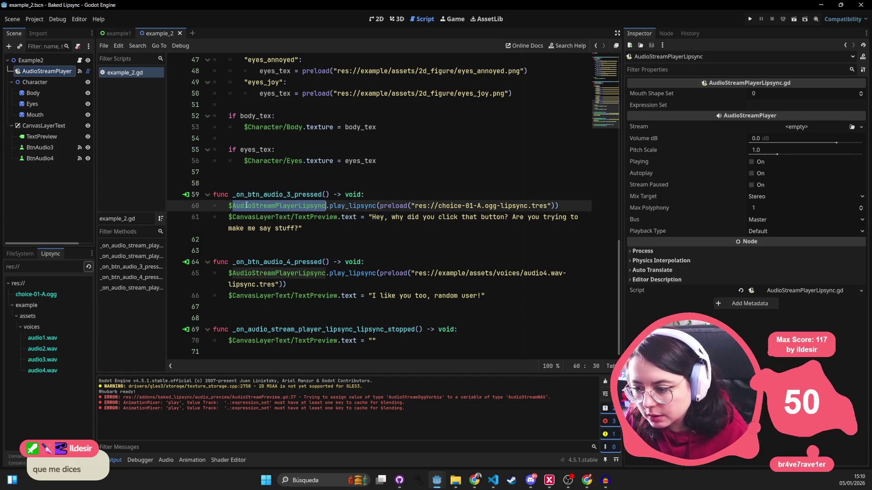
pyautogui.keyDown('ctrl'); pyautogui.click(355, 208); pyautogui.keyUp('ctrl')
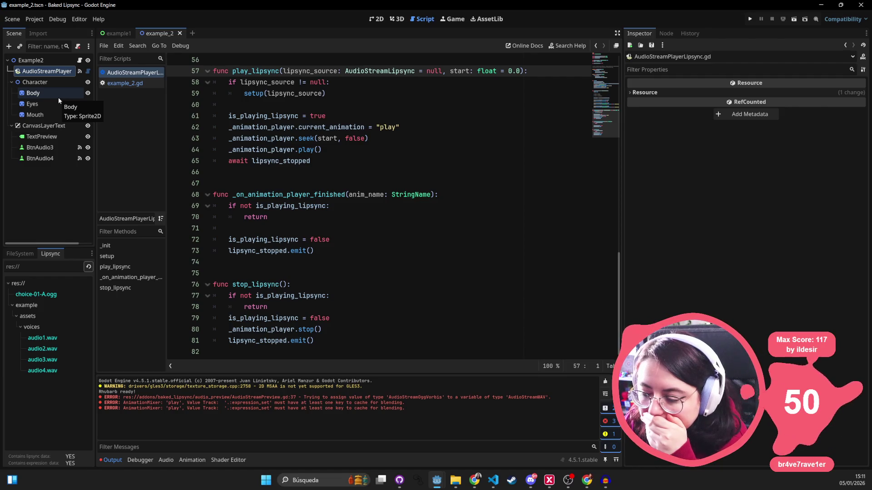
# - Scroll up in AudioStreamPlayerLipsync.gd to the setup() function that copies the audio, lipsync and expression tracks
pyautogui.scroll(5, 255, 242)
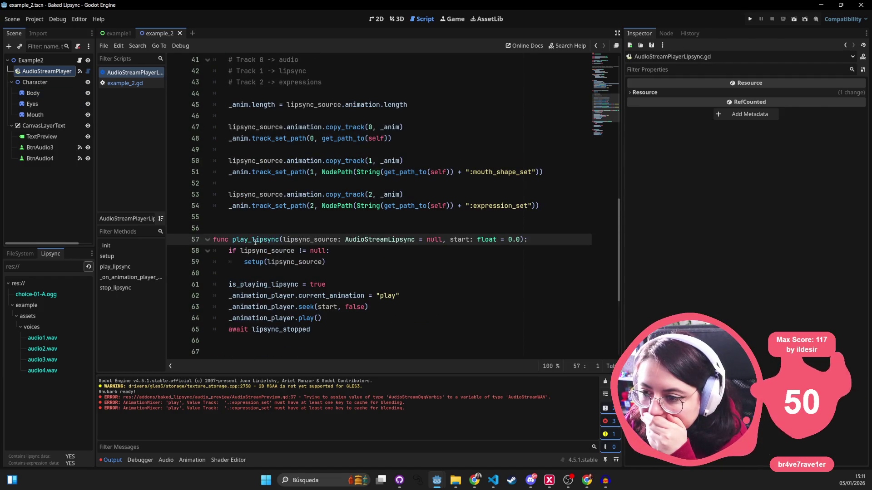
pyautogui.scroll(3, 255, 242)
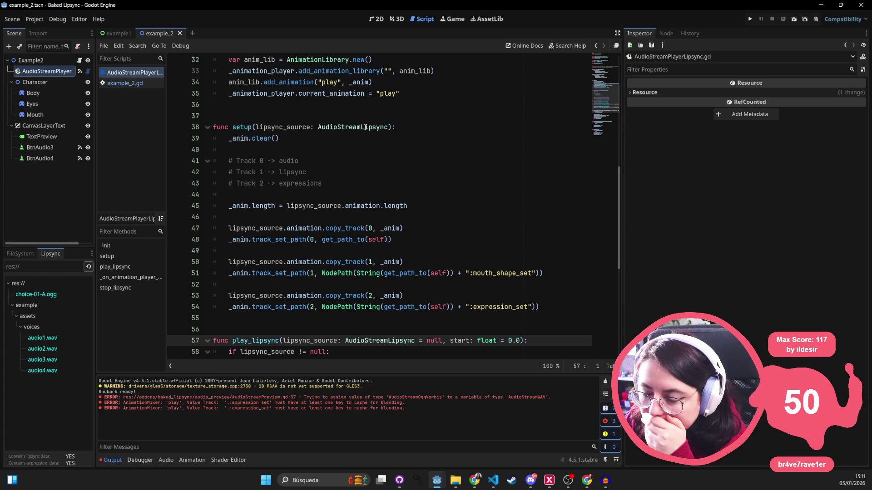
pyautogui.moveTo(236, 160)
pyautogui.mouseDown()
pyautogui.moveTo(313, 161)
pyautogui.moveTo(218, 174)
pyautogui.moveTo(259, 183)
pyautogui.mouseUp()
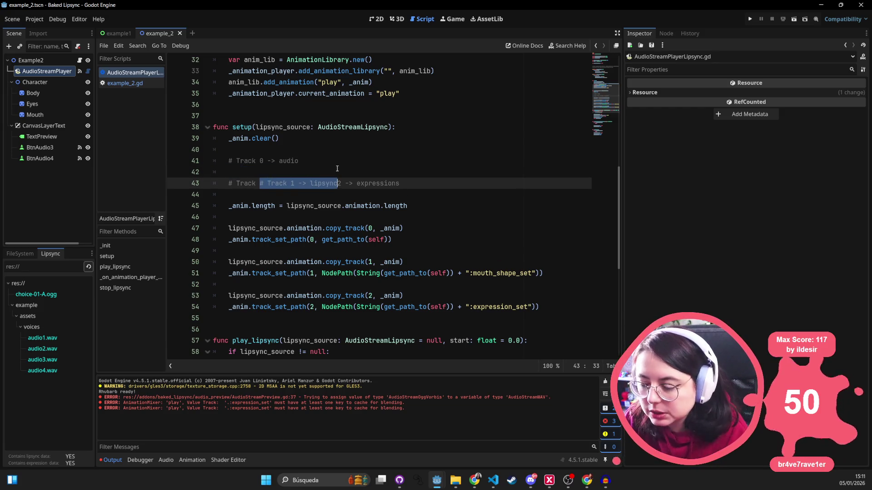
pyautogui.hotkey('ctrl', 'z')
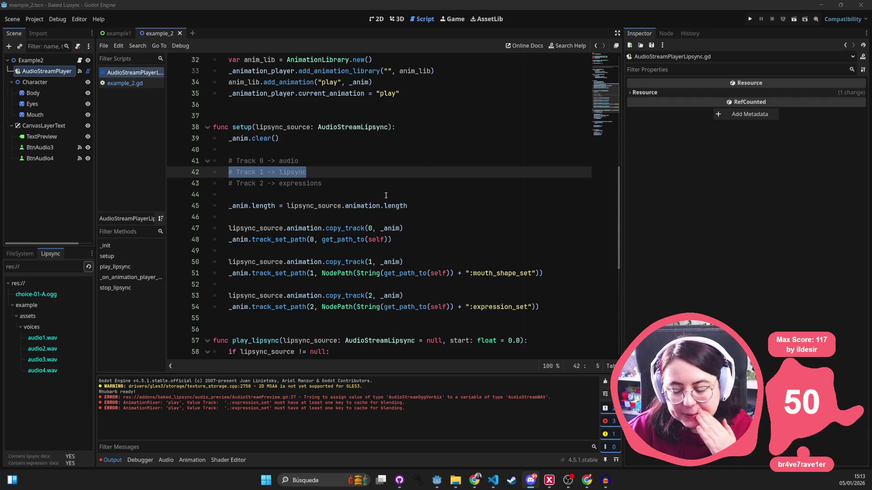
pyautogui.click(301, 197)
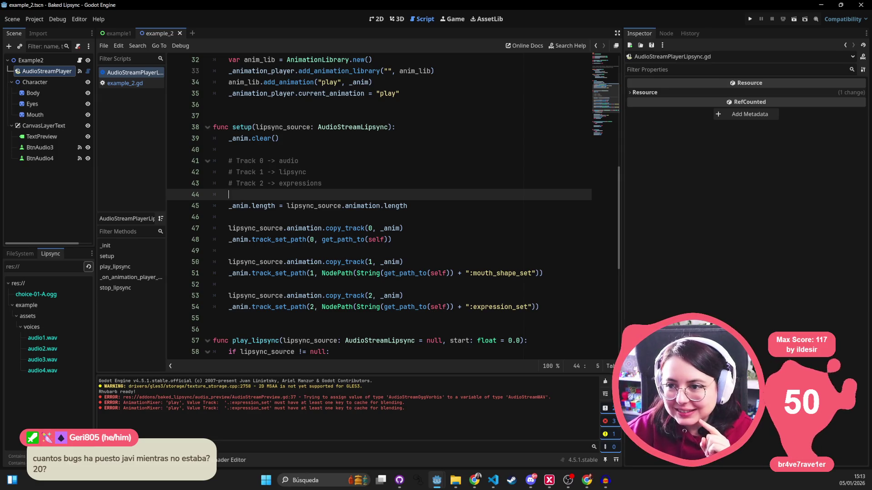
pyautogui.hotkey('alt', 'Tab')
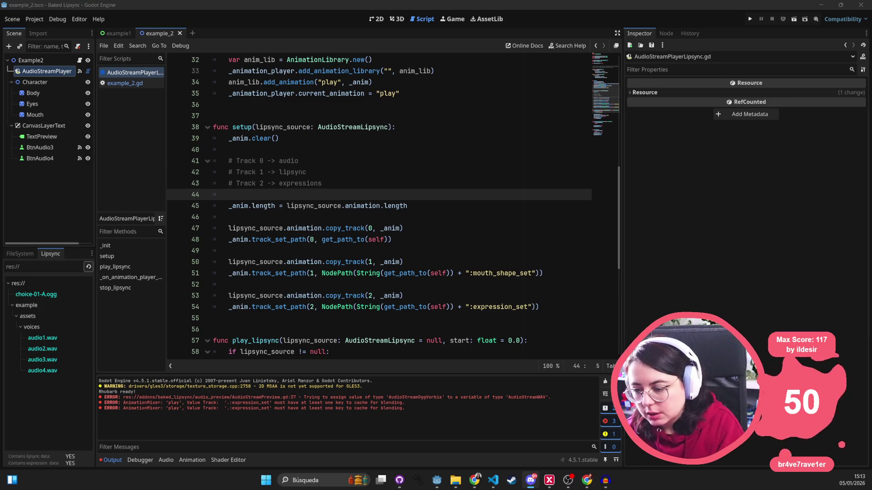
pyautogui.moveTo(303, 160); pyautogui.dragTo(228, 162)
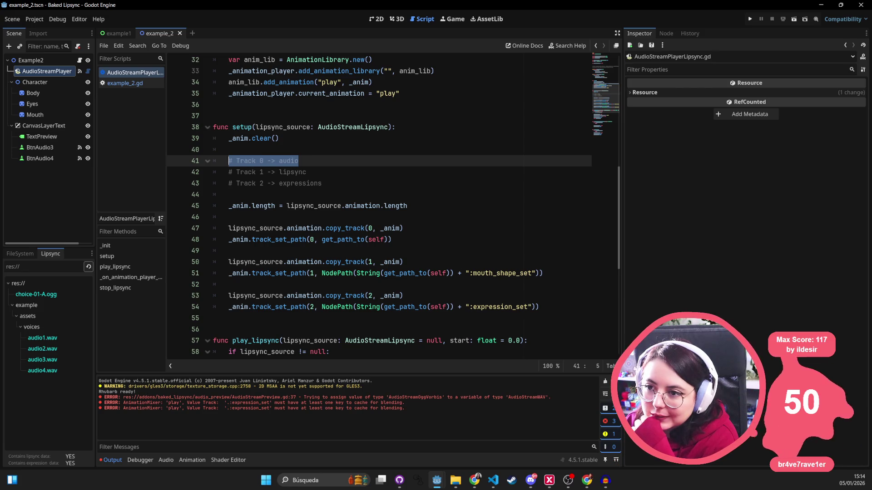
pyautogui.hotkey('alt', 'Tab')
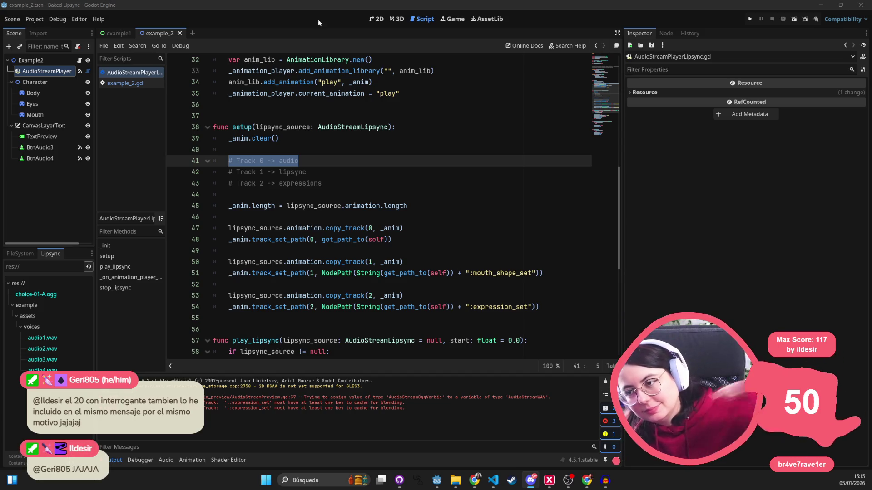
# - Switch selection between the project root and choice-01-A.ogg in the Lipsync file tree
pyautogui.click(53, 294)
pyautogui.click(23, 285)
pyautogui.click(26, 296)
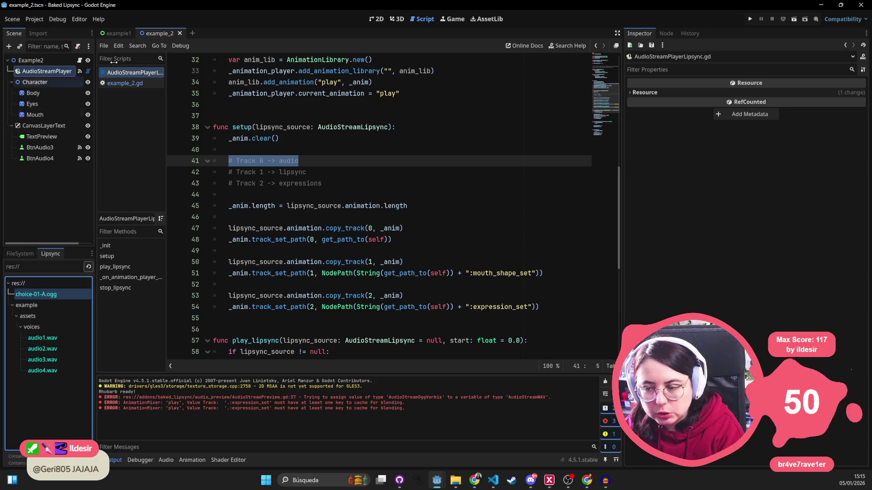
pyautogui.moveTo(452, 482)
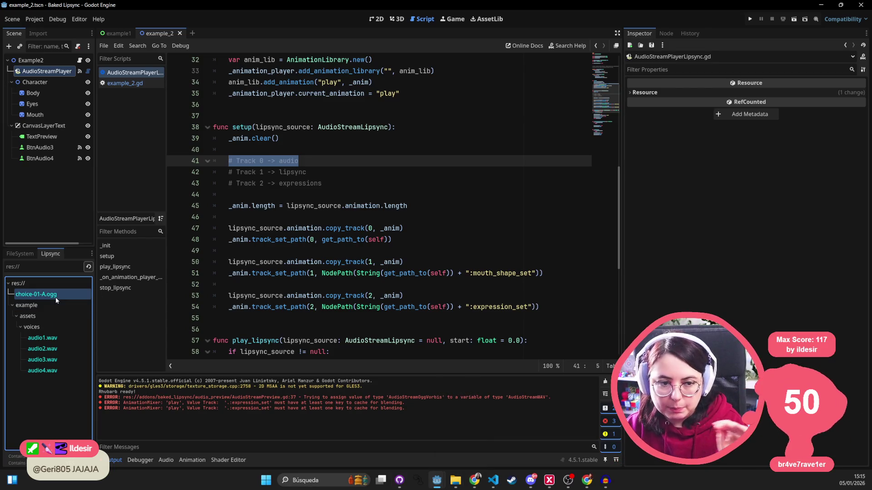
pyautogui.moveTo(56, 297)
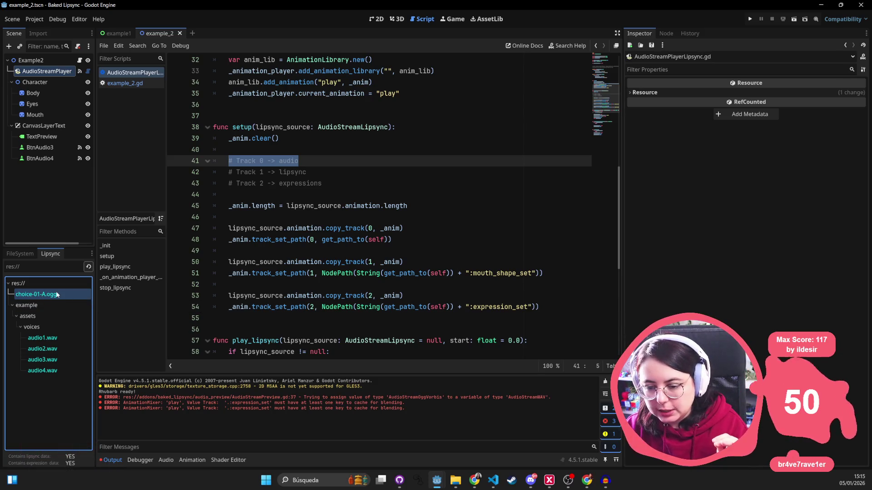
pyautogui.click(41, 284)
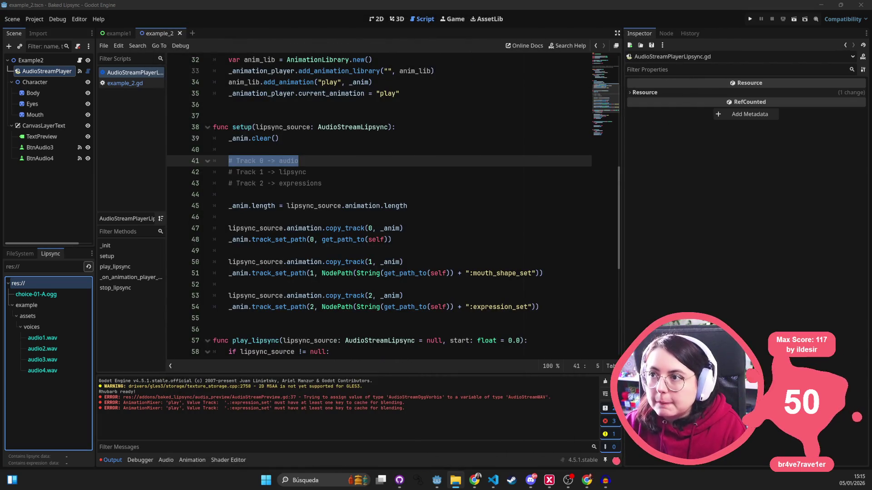
# - Delete the AudioStreamPlayerLipsync node, then undo the deletion with Ctrl+Z
pyautogui.click(35, 294)
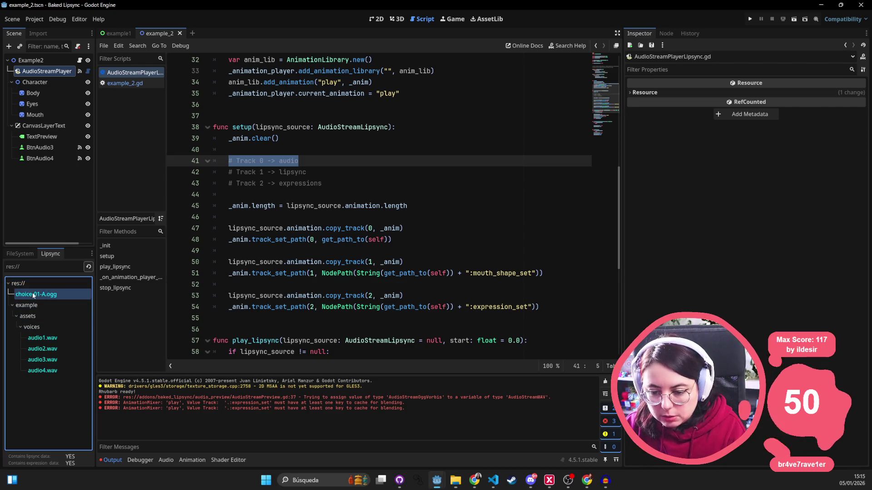
pyautogui.press('Delete')
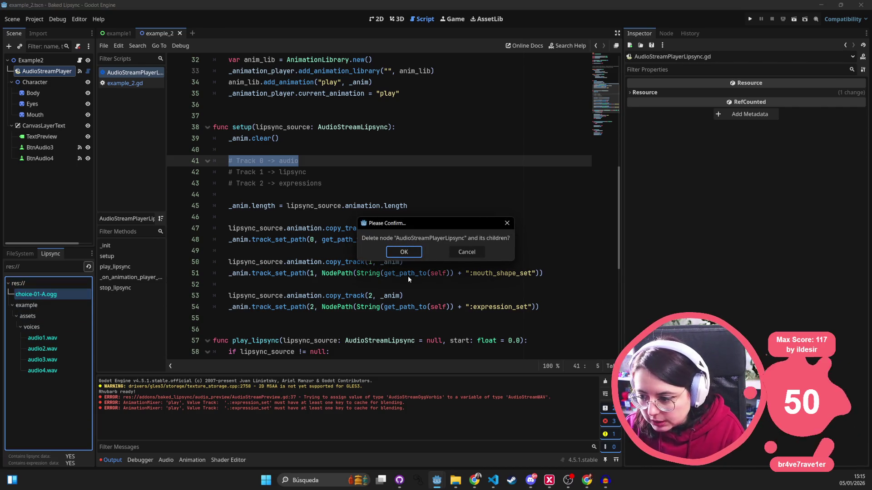
pyautogui.click(404, 252)
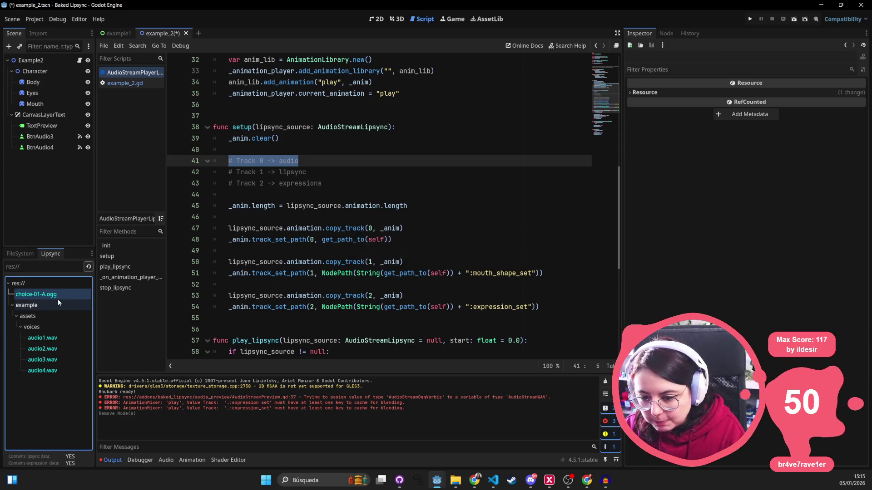
pyautogui.hotkey('ctrl', 'z')
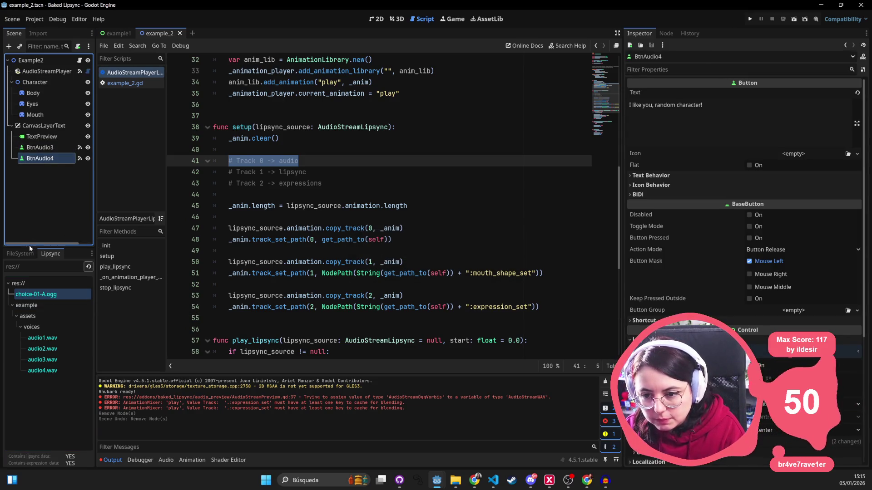
# - Delete choice-01-A.ogg and choice-01-A.ogg-lipsync.tres from the FileSystem dock
pyautogui.click(20, 254)
pyautogui.click(49, 338)
pyautogui.keyDown('shift'); pyautogui.click(50, 348); pyautogui.keyUp('shift')
pyautogui.press('Delete')
pyautogui.press('Return')
pyautogui.rightClick(39, 304)
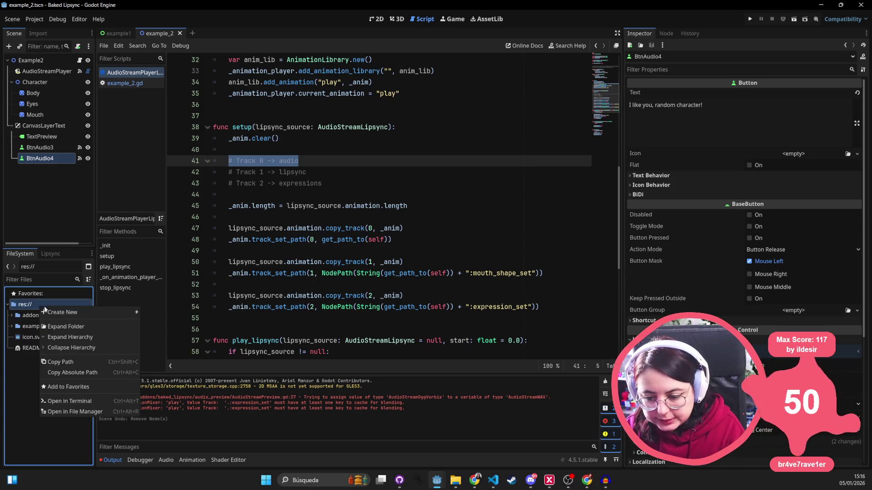
# - Try naming a new root folder from the pasted path, then cancel the invalid folder
pyautogui.moveTo(61, 313)
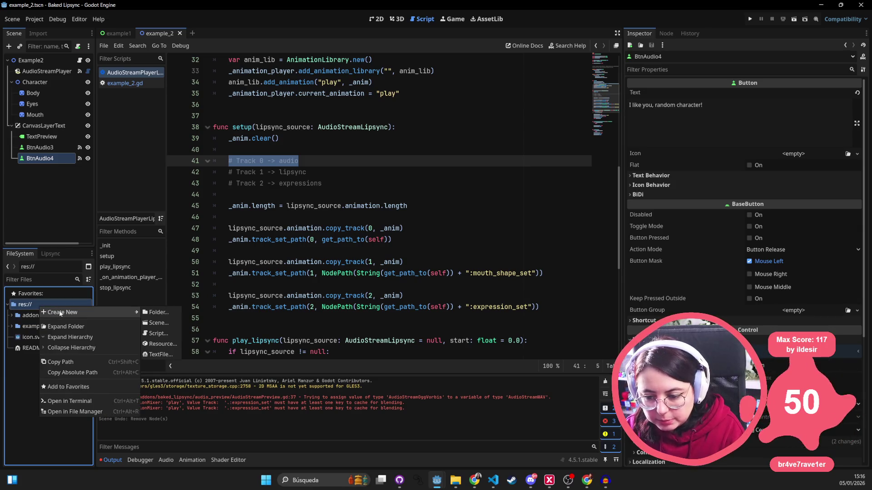
pyautogui.click(157, 312)
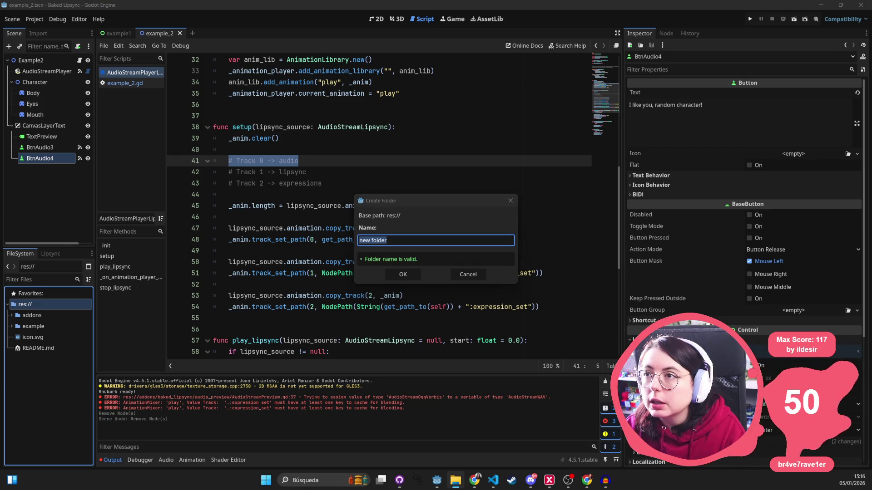
pyautogui.click(402, 239)
pyautogui.write('C:\\GodotProjects\\wax-heads\\audio\\music\\minigames\\take_it')
pyautogui.hotkey('ctrl', 'a')
pyautogui.click(397, 238)
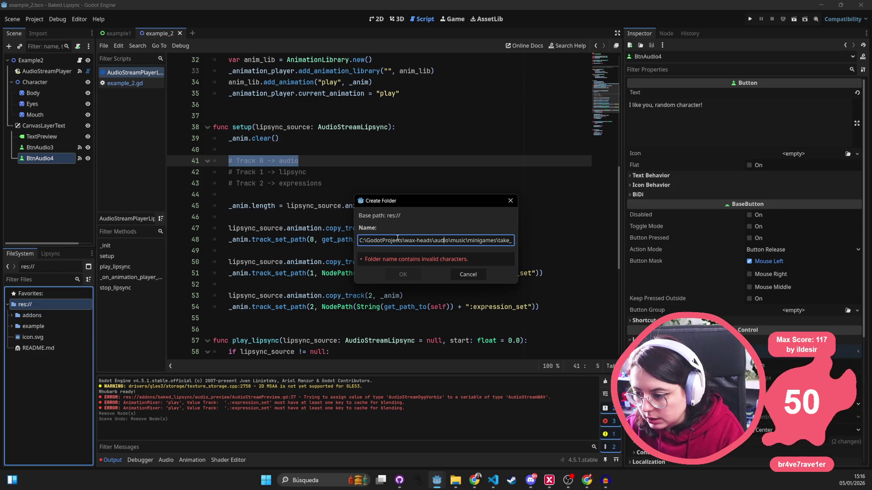
pyautogui.moveTo(431, 241); pyautogui.dragTo(274, 233)
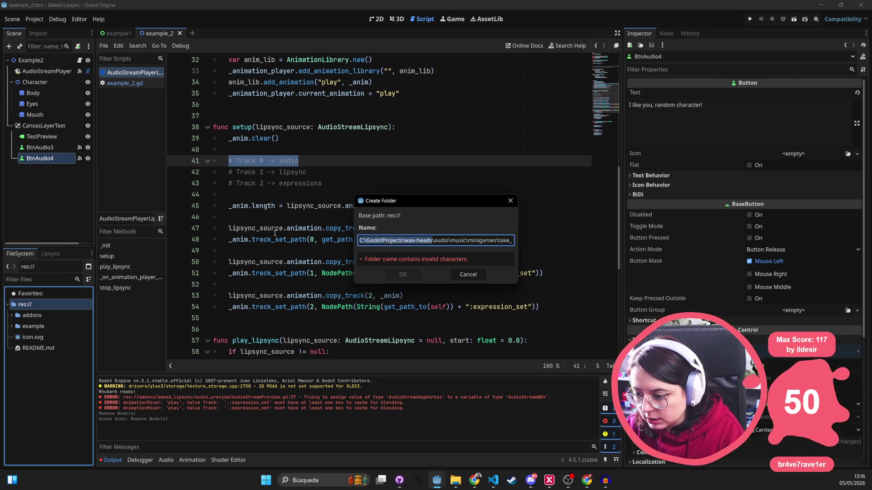
pyautogui.press('BackSpace')
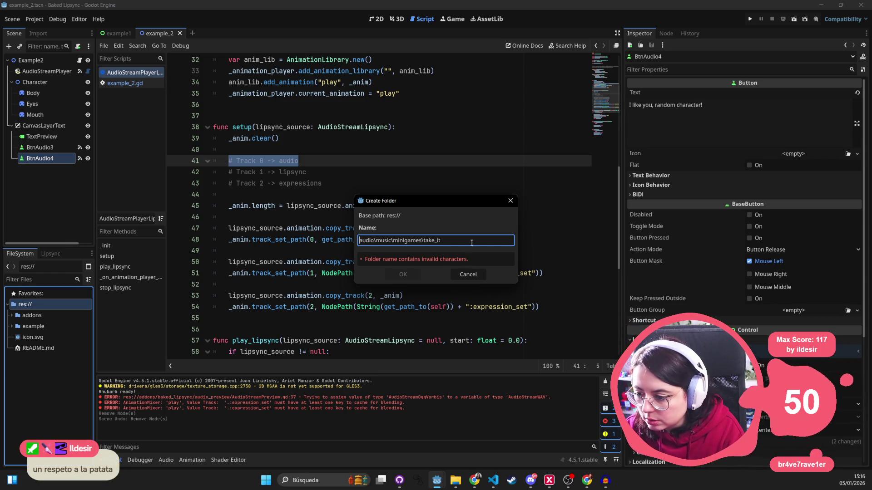
pyautogui.hotkey('ctrl', 'a')
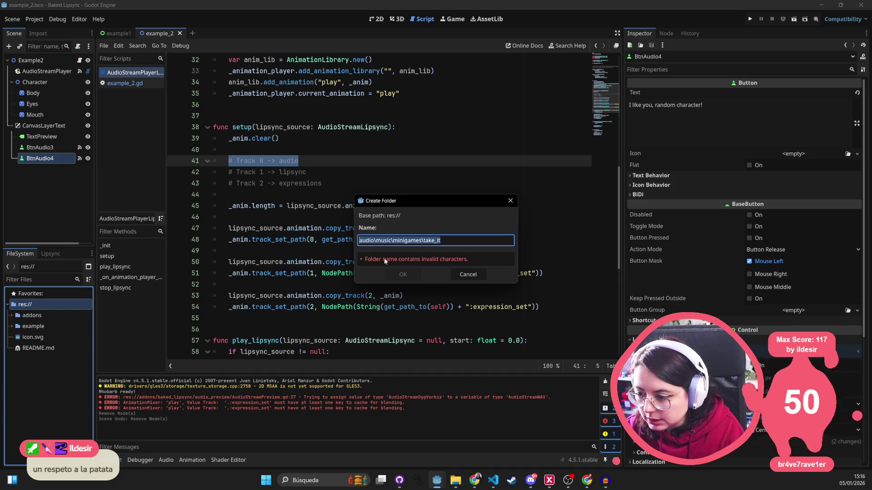
pyautogui.click(511, 200)
# - Create a folder named 'audio' in the project root (res://)
pyautogui.rightClick(48, 305)
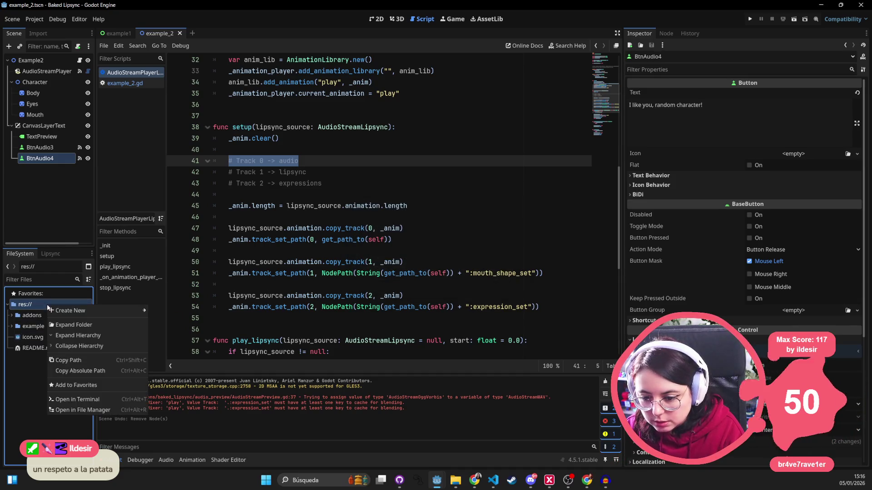
pyautogui.moveTo(73, 311)
pyautogui.click(163, 311)
pyautogui.write('audio')
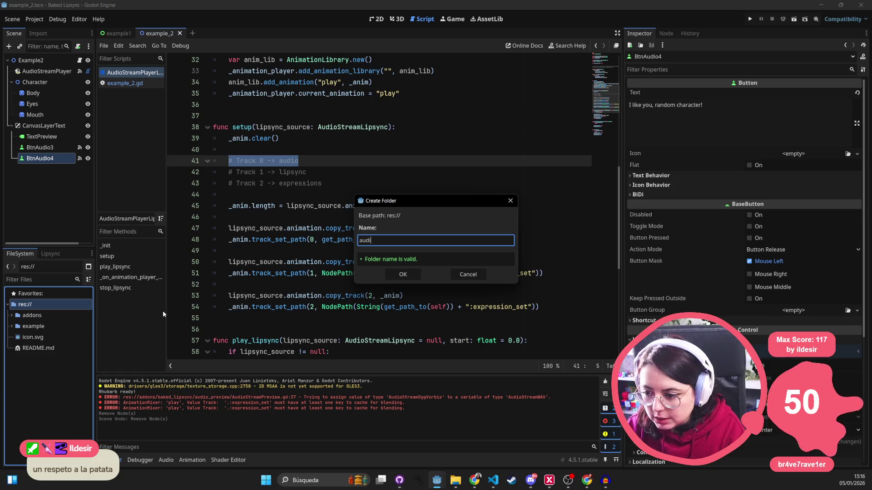
pyautogui.press('Return')
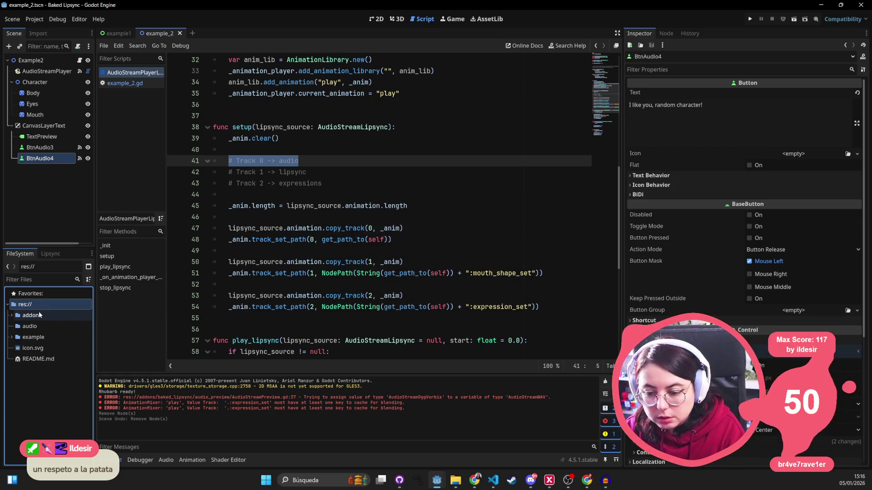
# - Add a subfolder inside audio, then expand audio and open the music folder's options
pyautogui.rightClick(34, 332)
pyautogui.moveTo(96, 312)
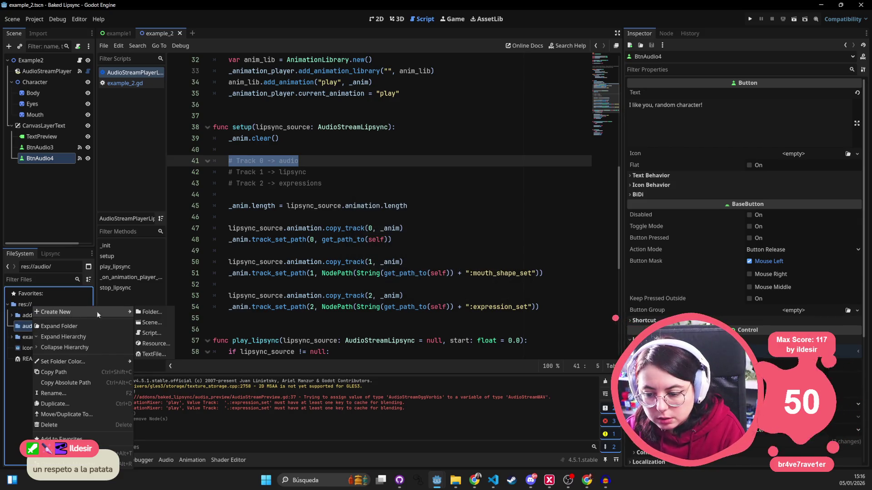
pyautogui.click(142, 312)
pyautogui.write('clips')
pyautogui.press('Return')
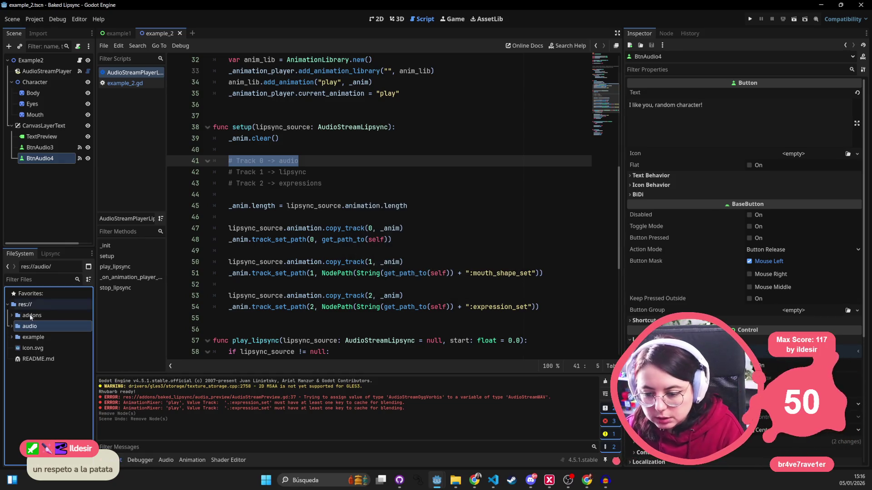
pyautogui.click(11, 327)
pyautogui.rightClick(39, 337)
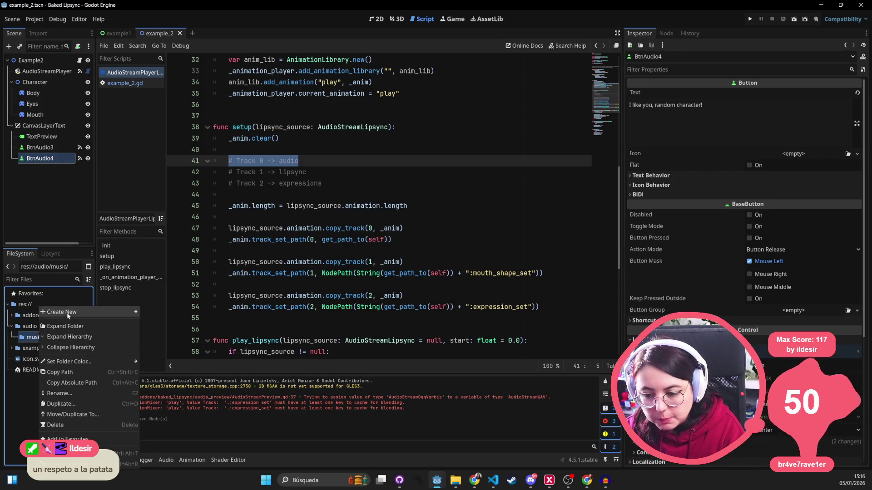
pyautogui.moveTo(68, 312)
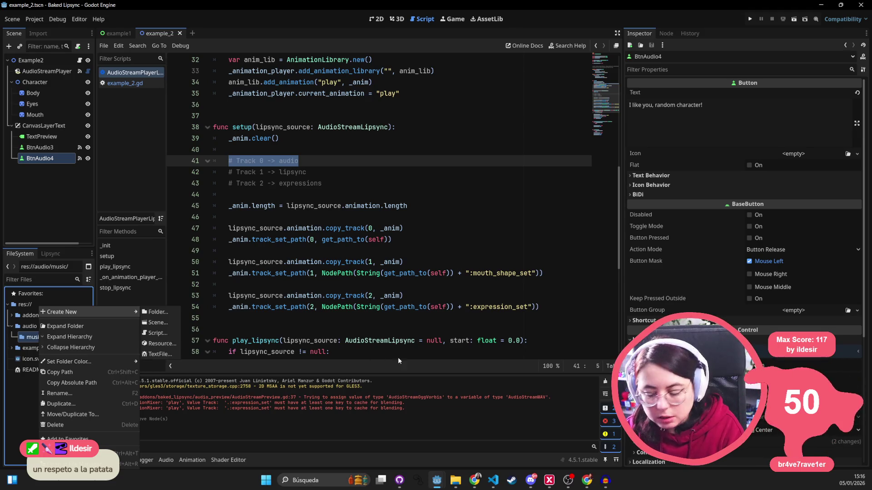
pyautogui.moveTo(475, 483)
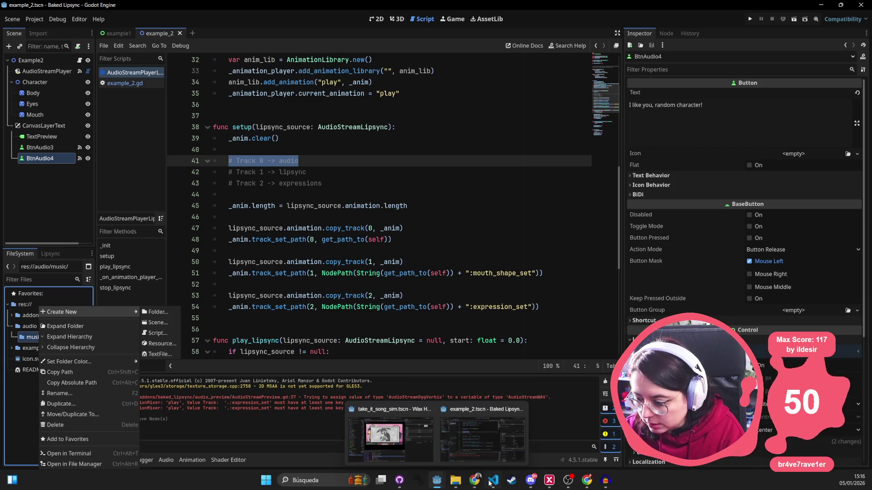
# - View the godot-baked-lipsync repository in Chrome, then return to Audacity and pick Abrir proyecto2
pyautogui.click(586, 481)
pyautogui.scroll(5, 630, 298)
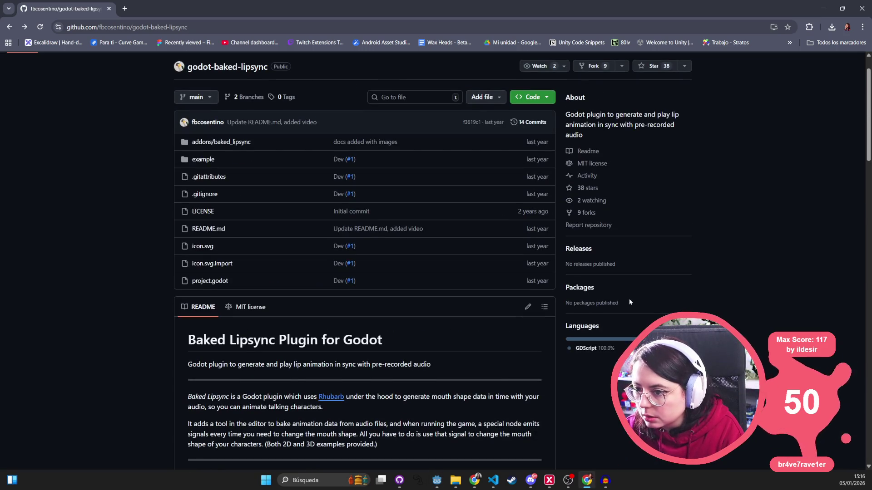
pyautogui.hotkey('alt', 'Tab')
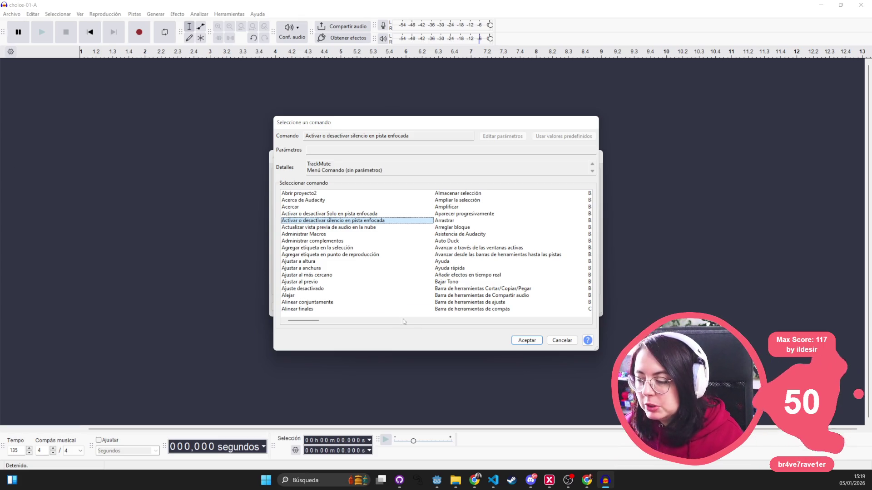
pyautogui.click(322, 195)
# - Browse the Select Command list and choose the Importar2 command
pyautogui.moveTo(345, 137); pyautogui.dragTo(295, 132)
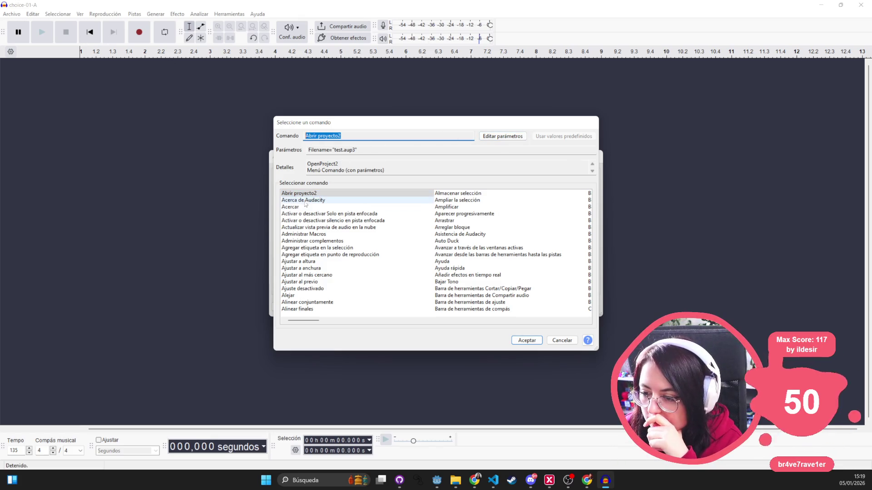
pyautogui.click(327, 214)
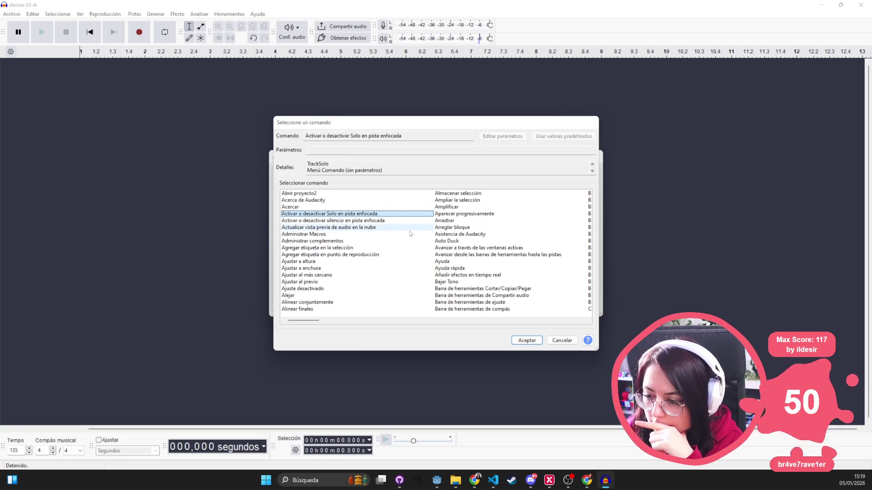
pyautogui.press('Down')
pyautogui.press('Down')
pyautogui.press('Down')
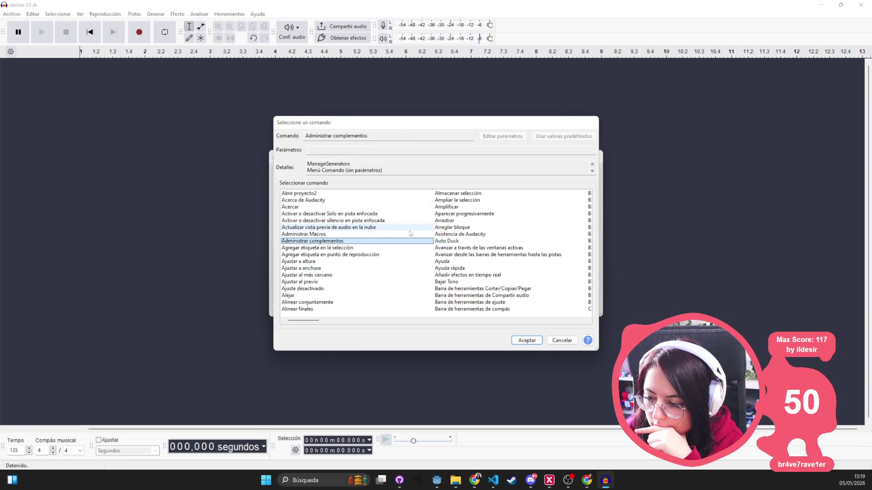
pyautogui.press('Down')
pyautogui.press('Down')
pyautogui.press('Down')
pyautogui.press('Right')
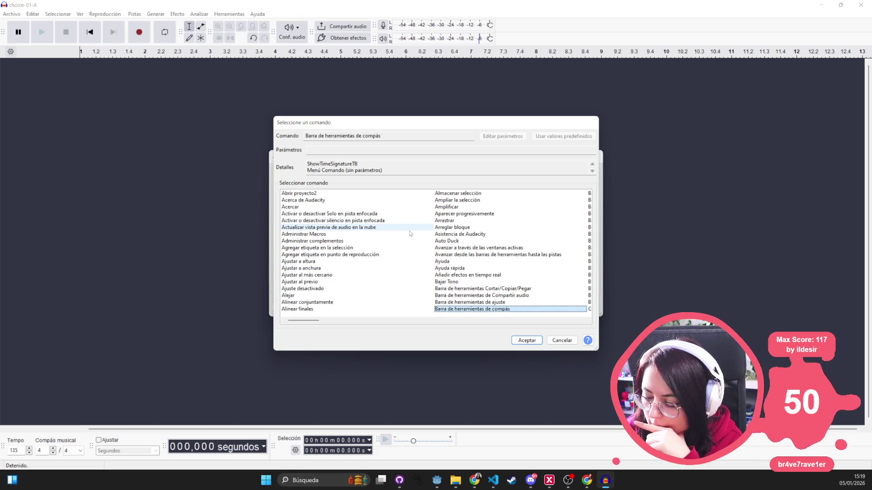
pyautogui.press('Right')
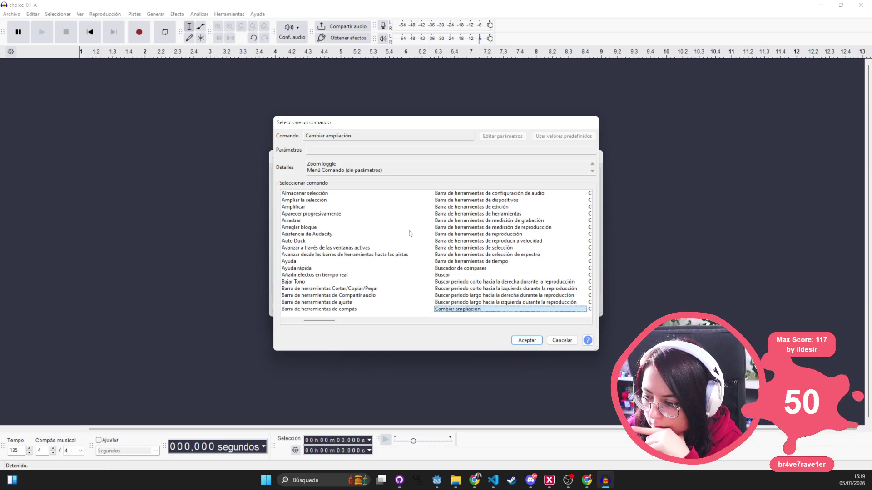
pyautogui.press('Right')
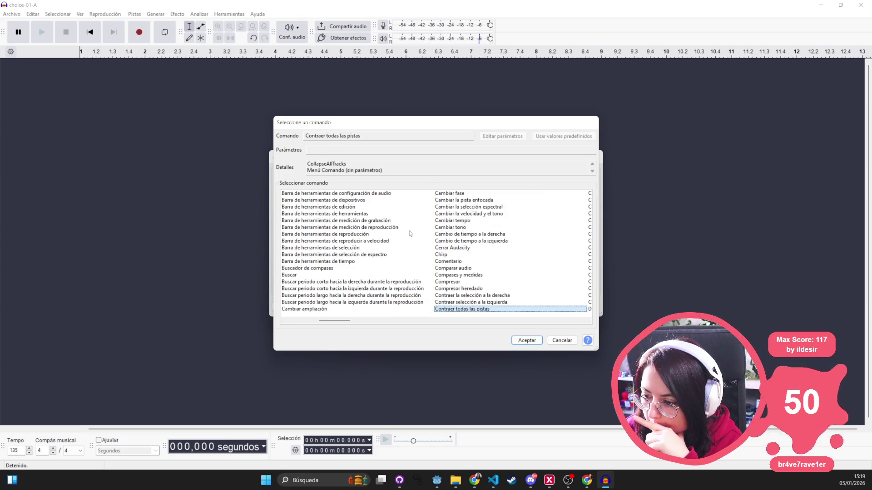
pyautogui.press('Right')
pyautogui.press('Right')
pyautogui.press('Right')
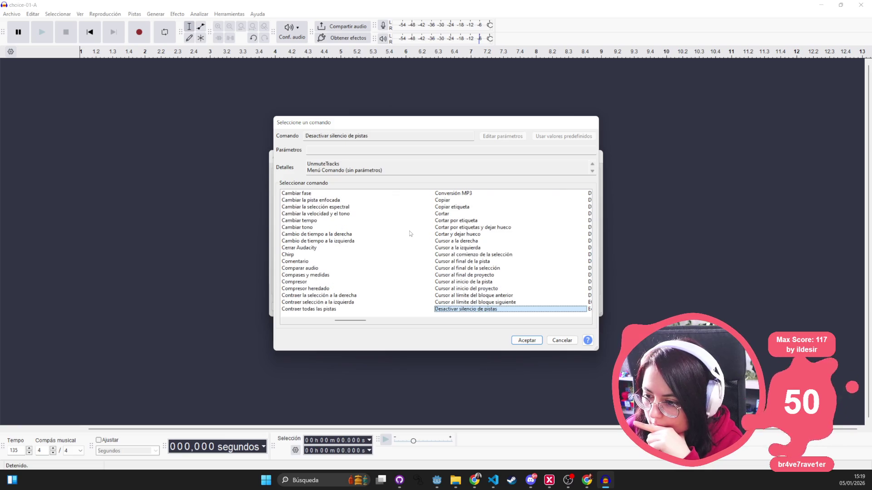
pyautogui.press('Right')
pyautogui.press('Right')
pyautogui.press('Right')
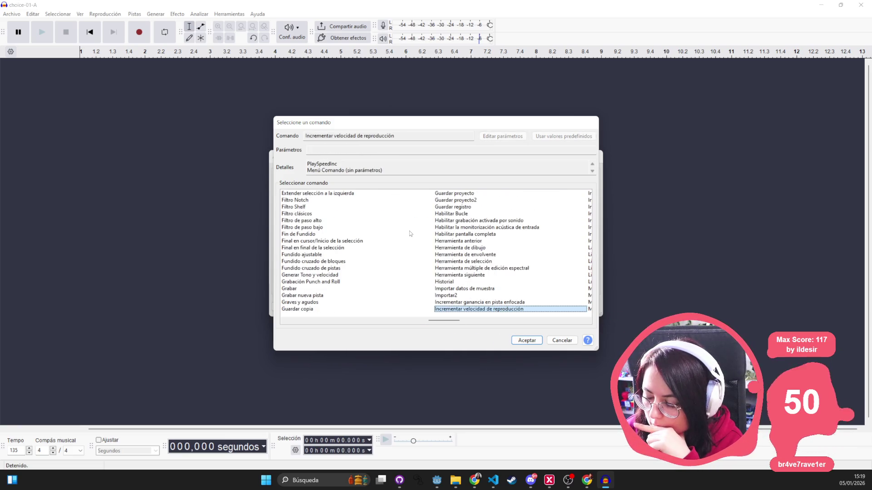
pyautogui.press('Left')
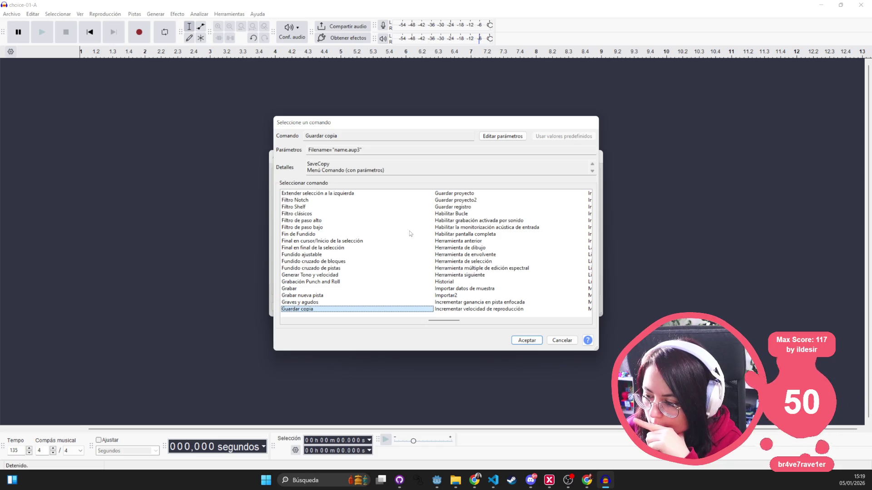
pyautogui.press('Right')
pyautogui.press('Up')
pyautogui.press('Up')
pyautogui.press('Up')
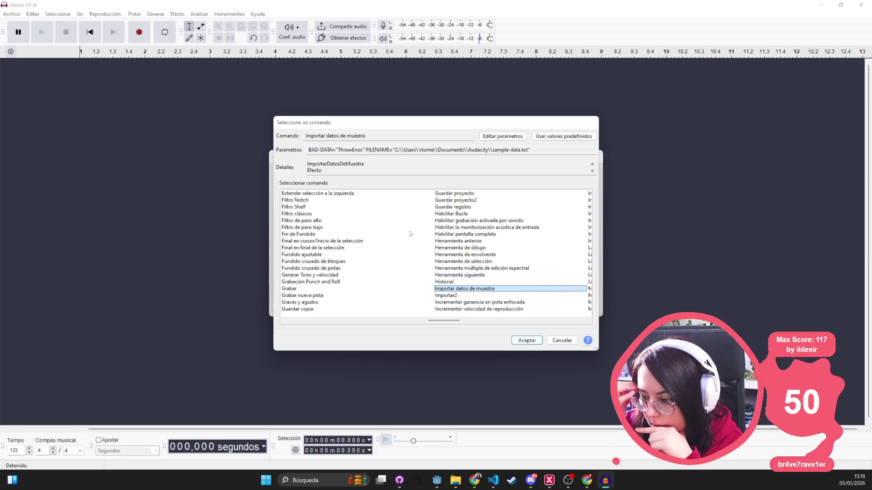
pyautogui.press('Down')
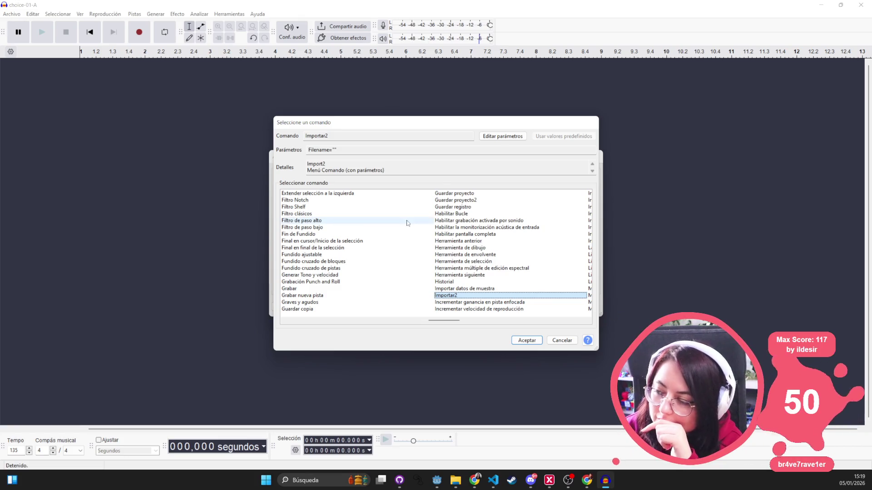
# - Leave Importar2's Filename parameter empty and add it as the macro's first step
pyautogui.click(503, 136)
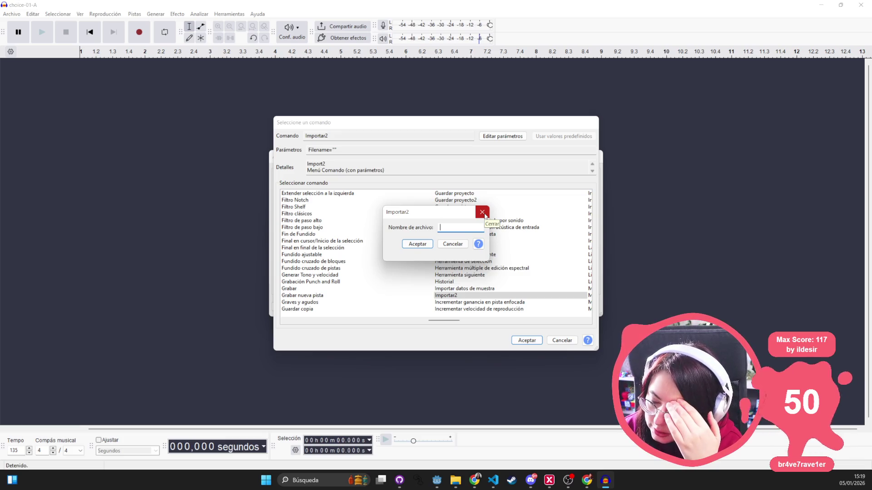
pyautogui.click(482, 213)
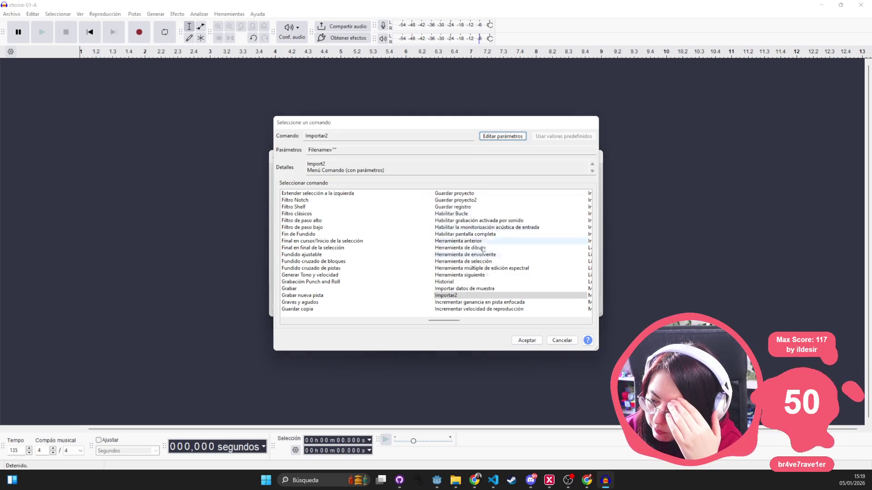
pyautogui.click(485, 298)
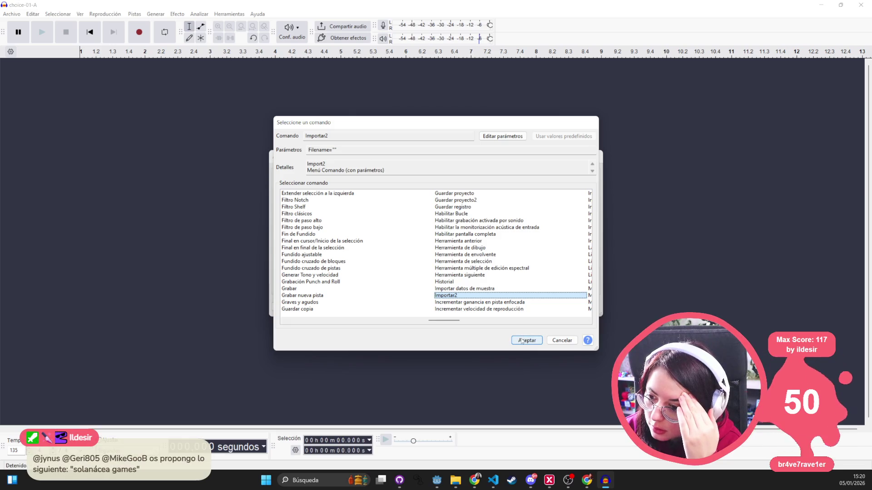
pyautogui.click(347, 171)
pyautogui.moveTo(347, 170); pyautogui.dragTo(412, 173)
pyautogui.click(411, 173)
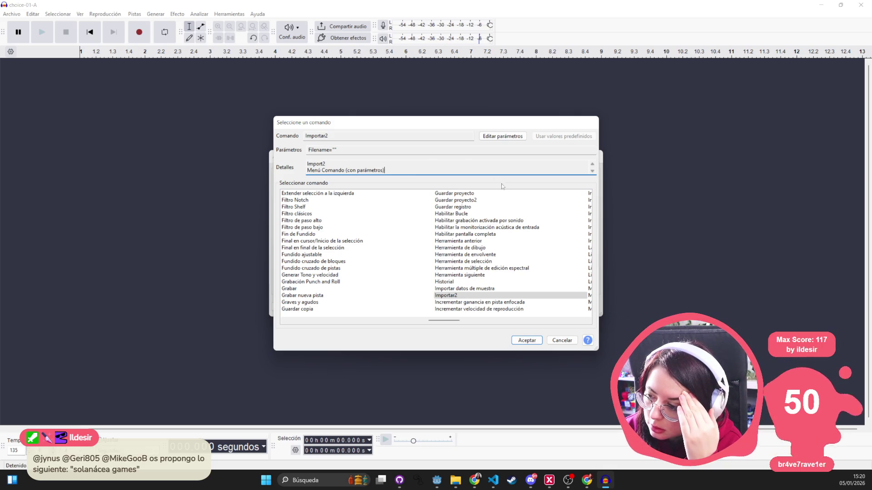
pyautogui.click(527, 340)
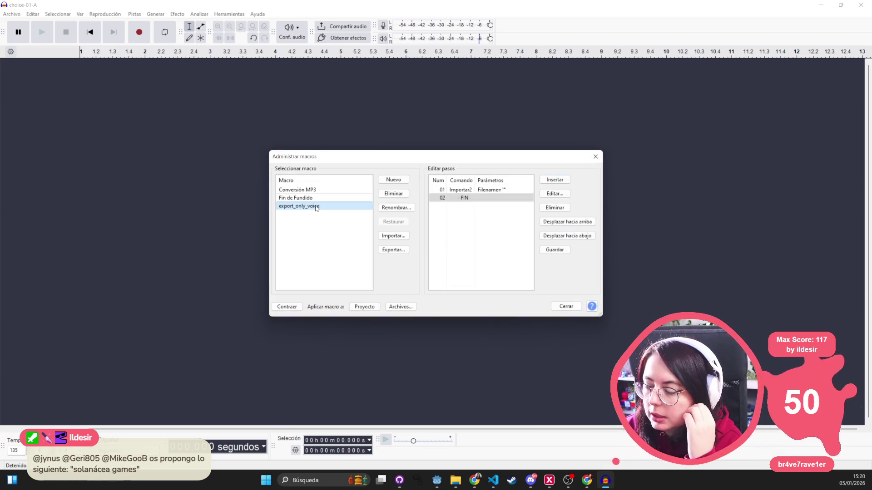
# - Select the Importar2 step and check its Filename parameter without changing it
pyautogui.click(488, 191)
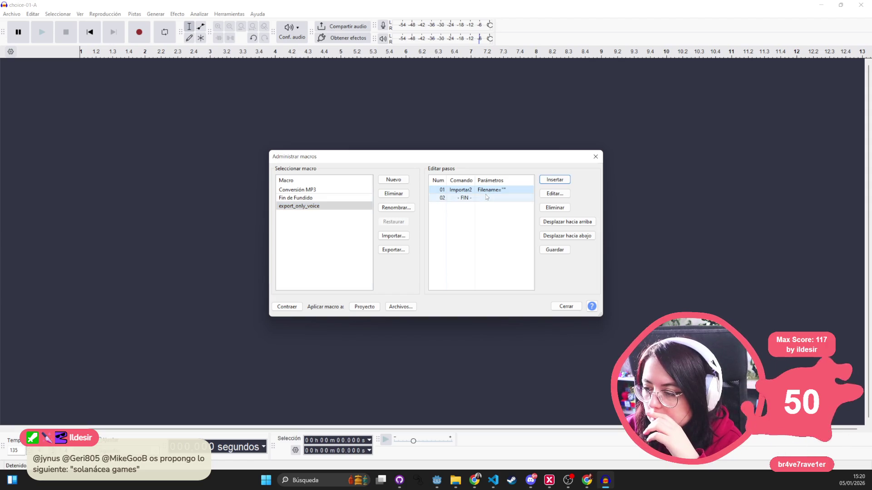
pyautogui.doubleClick(498, 191)
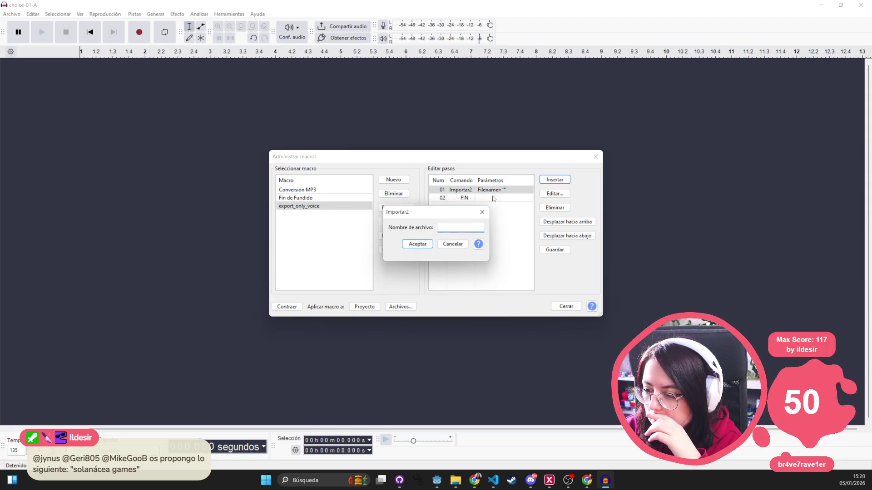
pyautogui.click(482, 212)
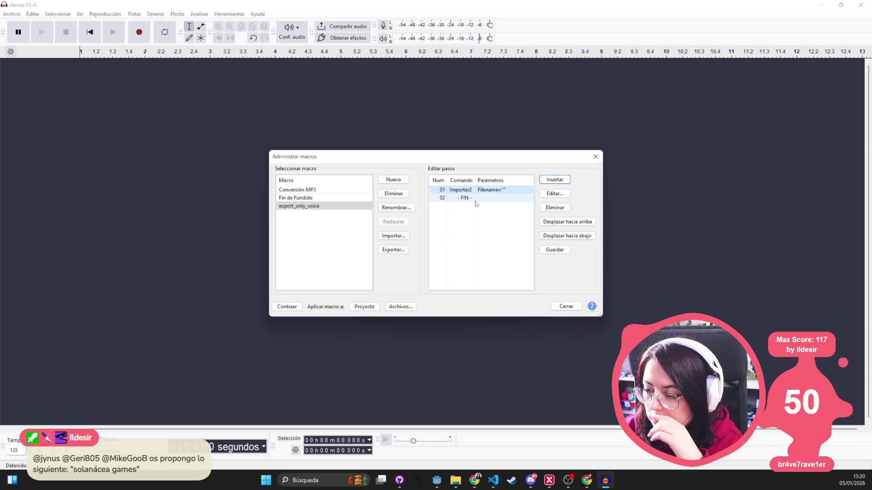
# - Insert 'Seleccionar desde el inicio de la pista hasta el final' before Importar2
pyautogui.click(552, 181)
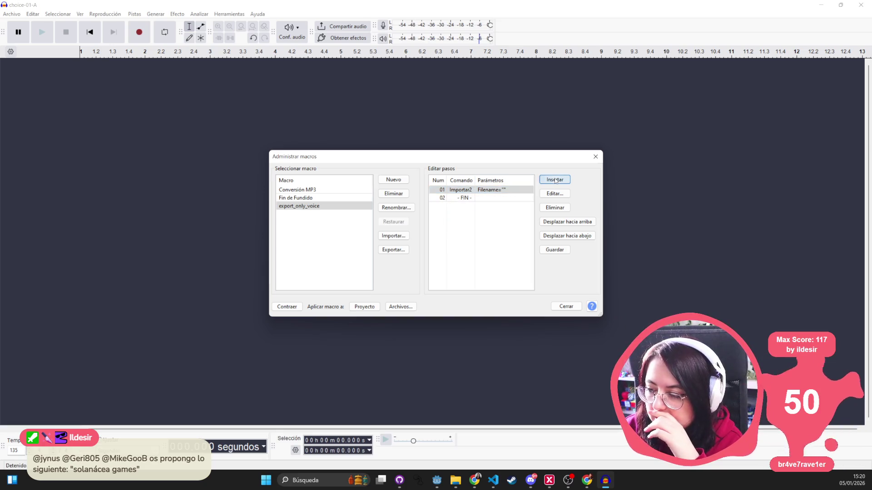
pyautogui.click(325, 207)
pyautogui.press('s')
pyautogui.press('s')
pyautogui.press('s')
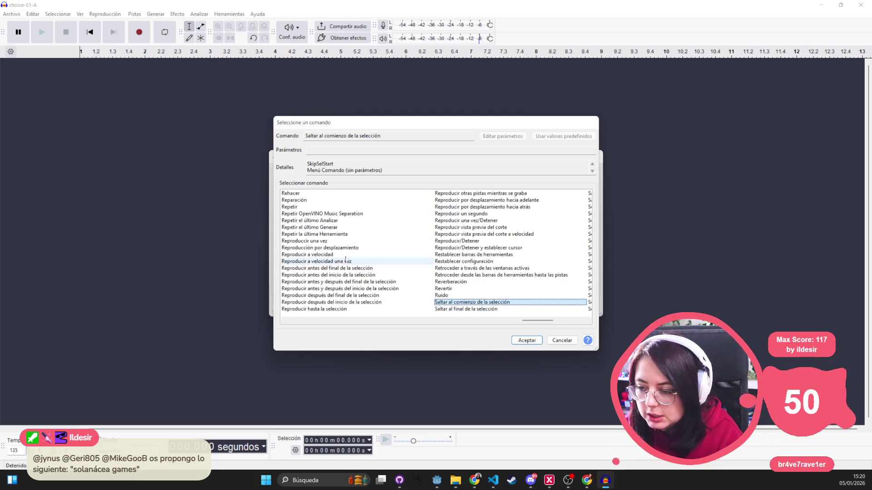
pyautogui.press('s')
pyautogui.press('s')
pyautogui.press('s')
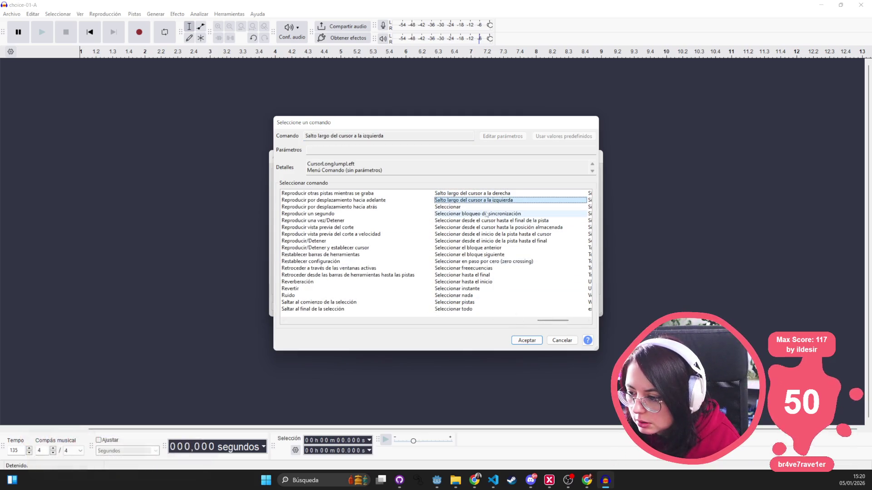
pyautogui.press('s')
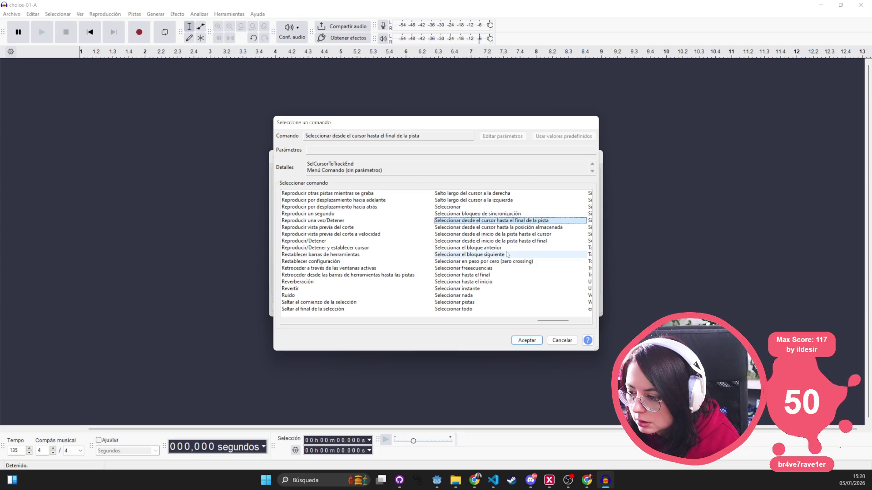
pyautogui.press('s')
pyautogui.press('s')
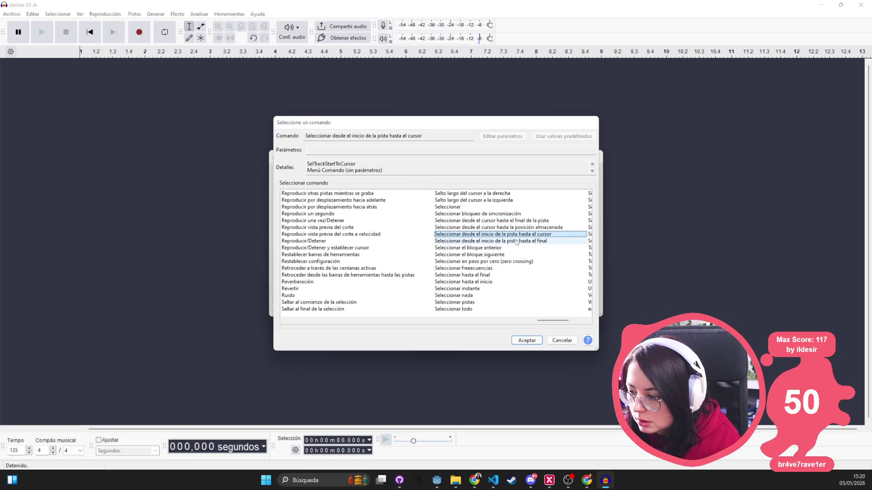
pyautogui.click(519, 242)
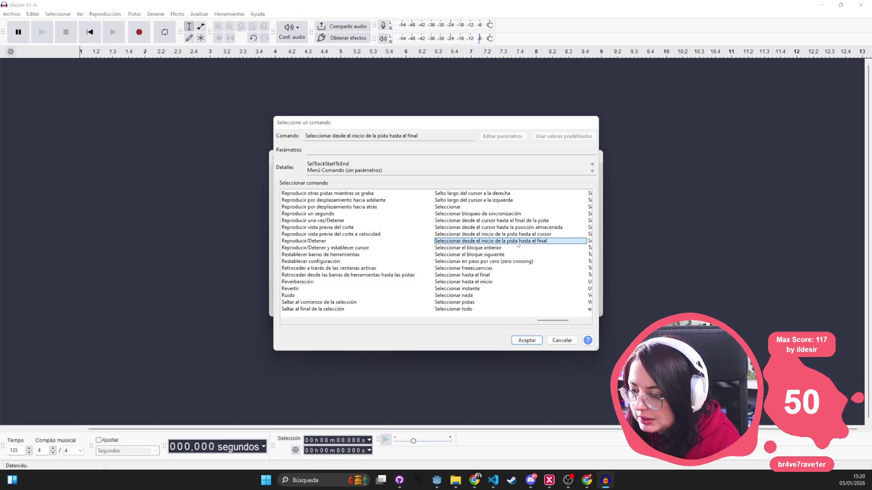
pyautogui.click(527, 341)
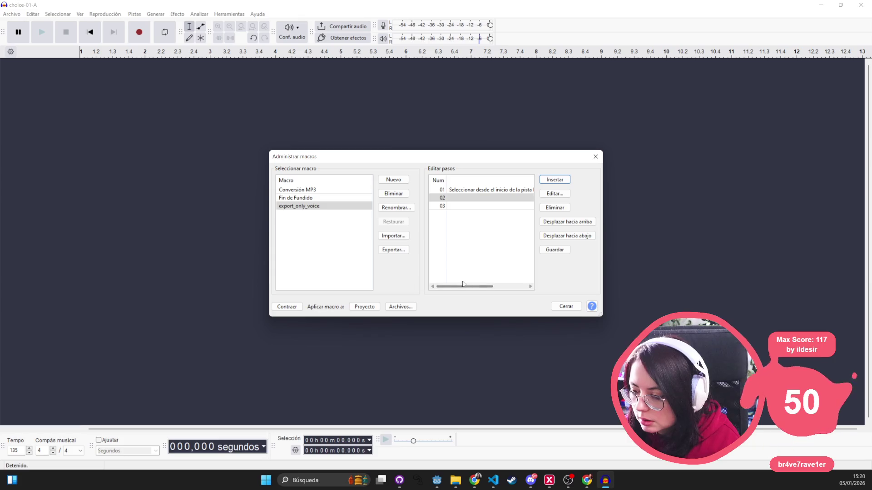
# - Save the export_only_voice macro changes and return to that macro
pyautogui.click(343, 199)
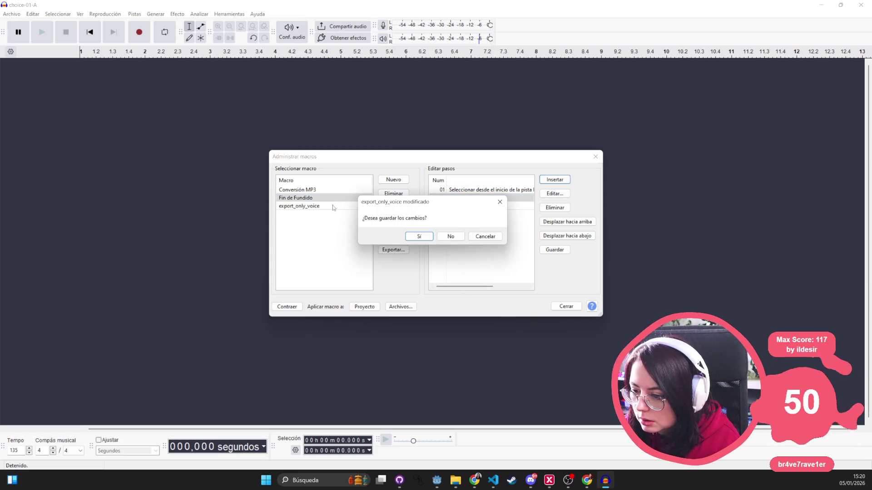
pyautogui.click(447, 236)
pyautogui.click(359, 207)
# - Insert another Importar2 step at position 01 by typing importar2 in the command list
pyautogui.click(452, 198)
pyautogui.click(492, 200)
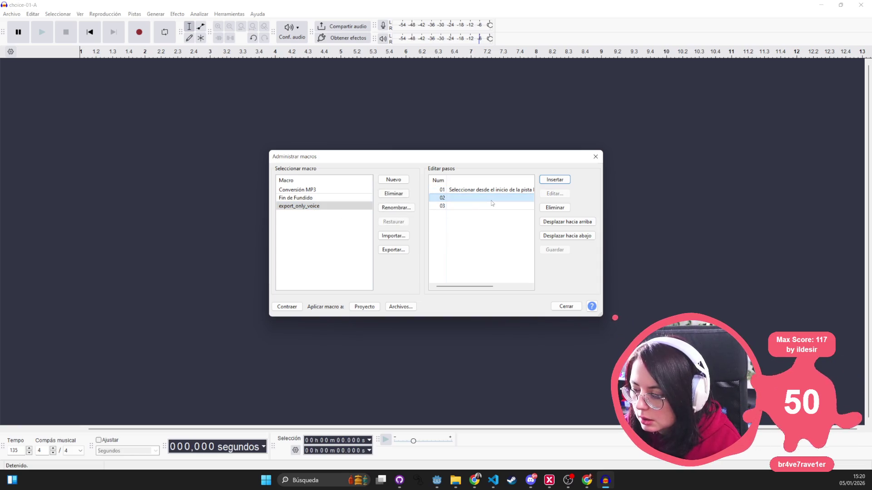
pyautogui.click(466, 202)
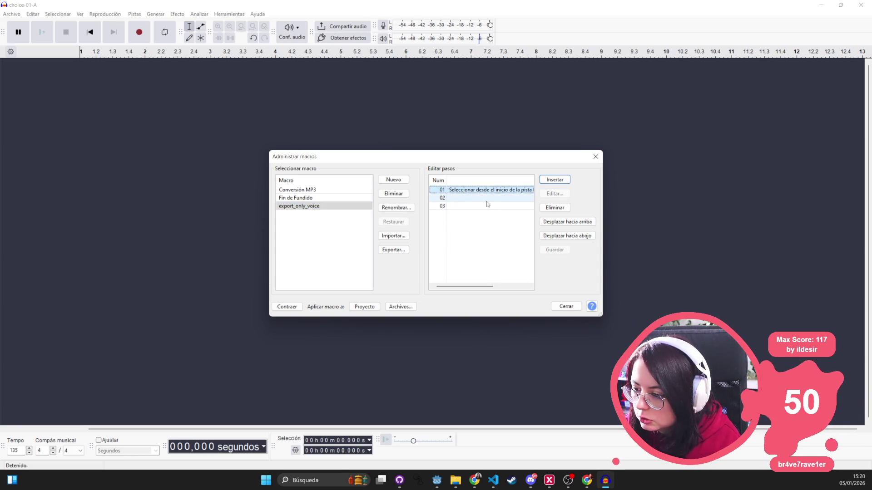
pyautogui.click(554, 180)
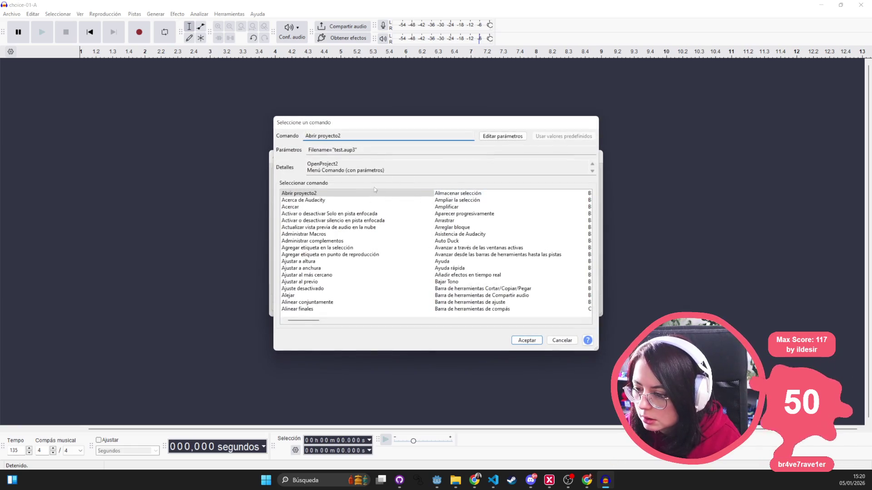
pyautogui.click(354, 247)
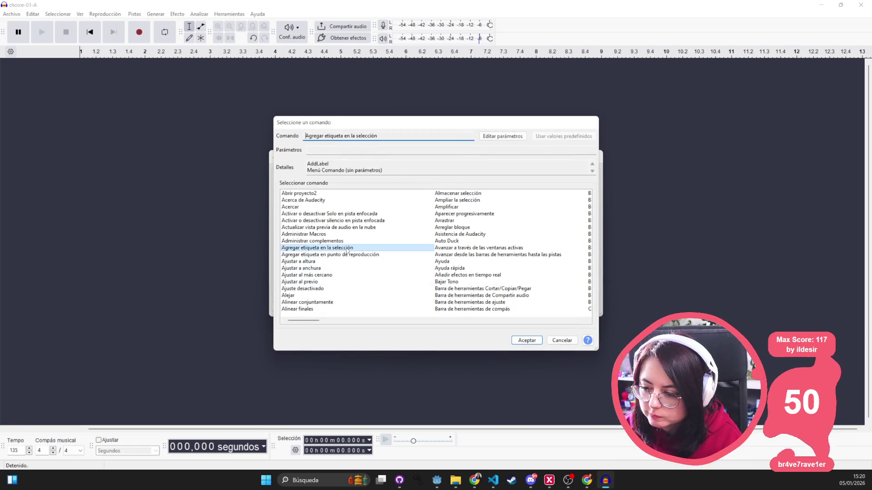
pyautogui.press('Down')
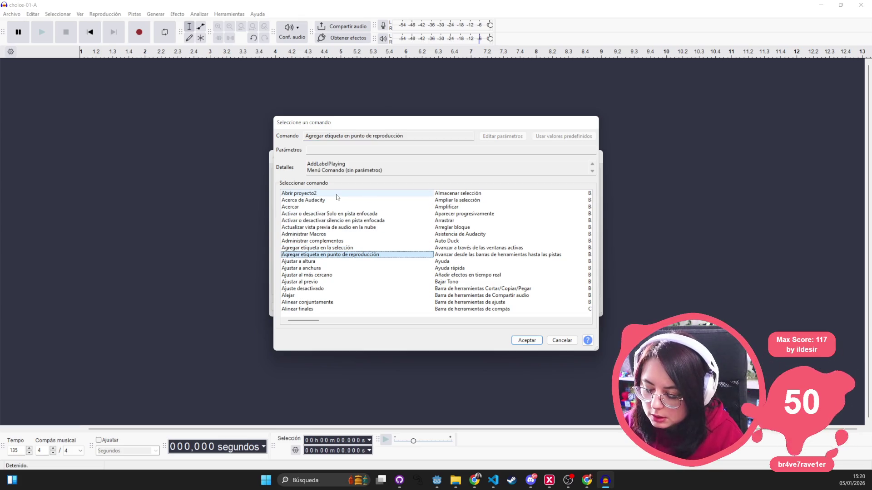
pyautogui.write('importar2')
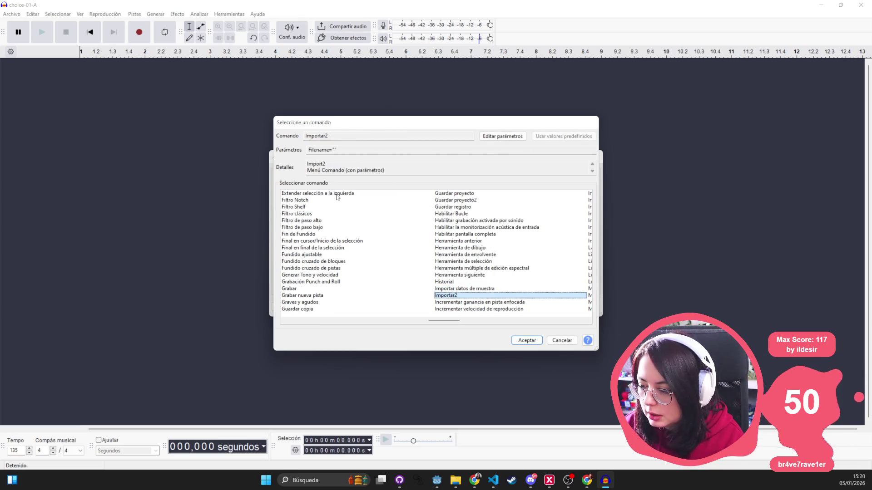
pyautogui.click(523, 341)
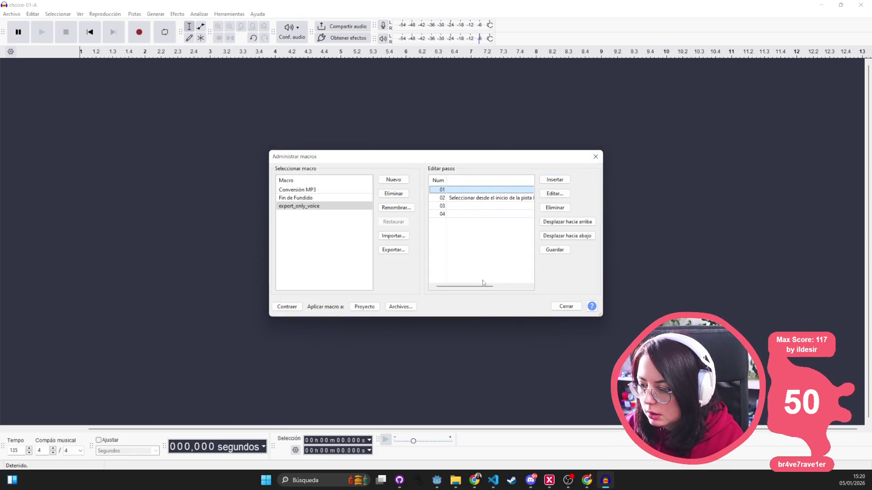
pyautogui.moveTo(481, 287)
pyautogui.mouseDown()
pyautogui.moveTo(532, 291)
pyautogui.moveTo(502, 287)
pyautogui.moveTo(513, 287)
pyautogui.mouseUp()
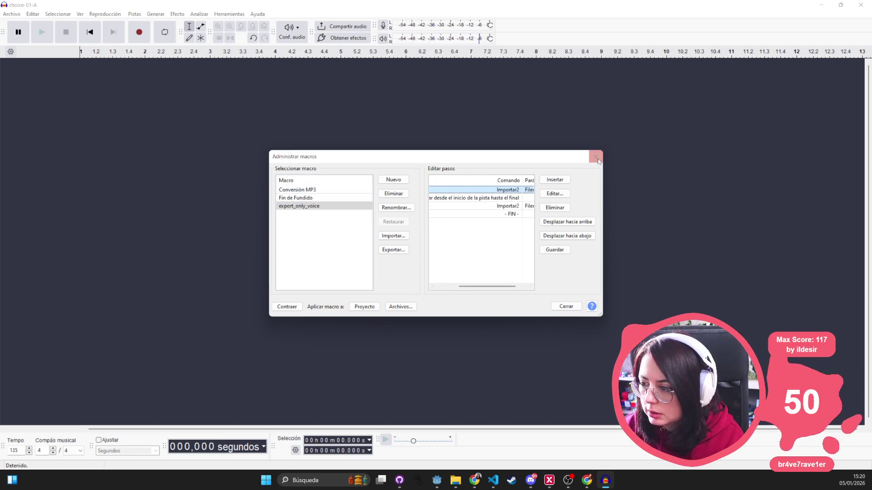
# - Enlarge the Macros window and delete the duplicate Importar2 step 03
pyautogui.moveTo(602, 317)
pyautogui.mouseDown()
pyautogui.moveTo(750, 403)
pyautogui.moveTo(763, 423)
pyautogui.moveTo(868, 416)
pyautogui.mouseUp()
pyautogui.moveTo(266, 152)
pyautogui.mouseDown()
pyautogui.moveTo(29, 97)
pyautogui.moveTo(0, 102)
pyautogui.mouseUp()
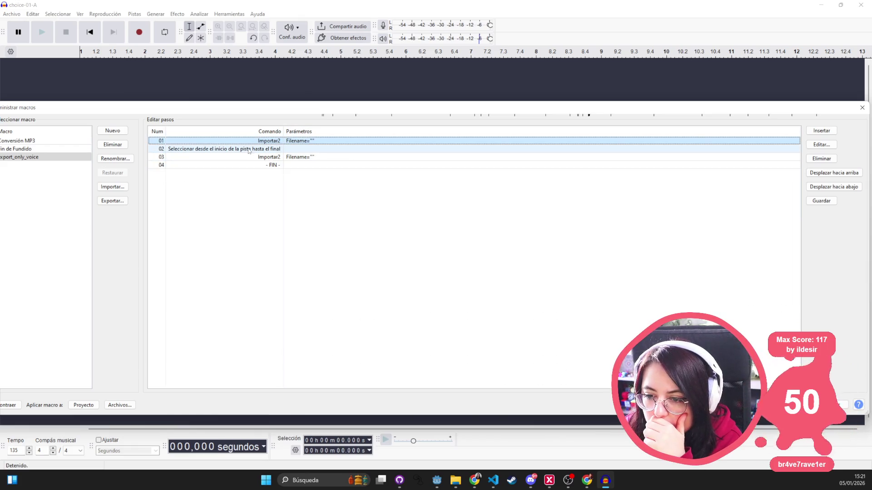
pyautogui.click(396, 158)
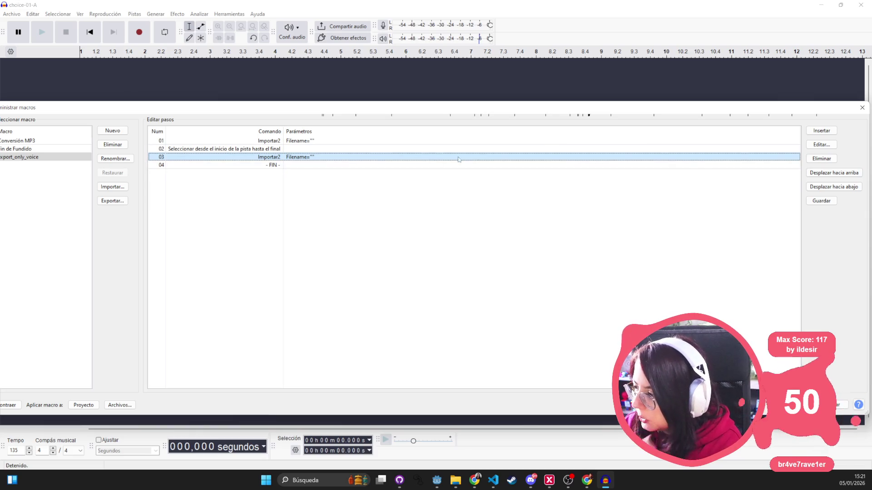
pyautogui.click(830, 159)
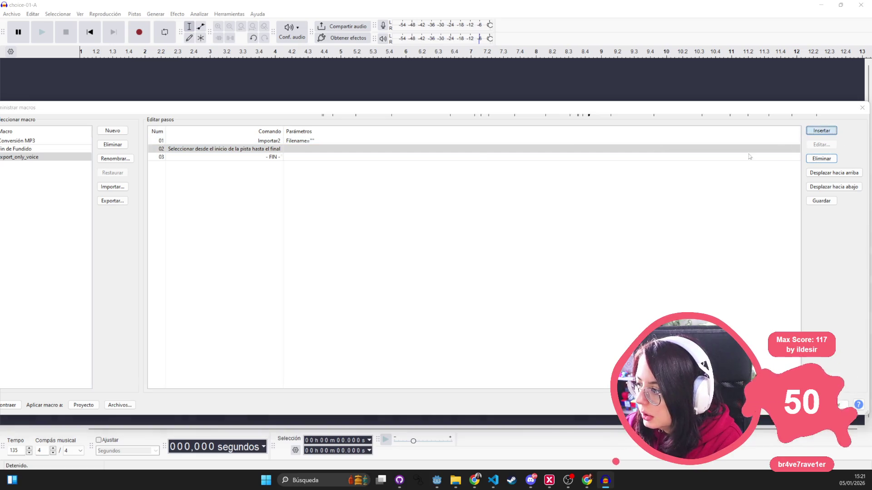
# - Insert a new step and search the command list for the separation effect
pyautogui.click(822, 131)
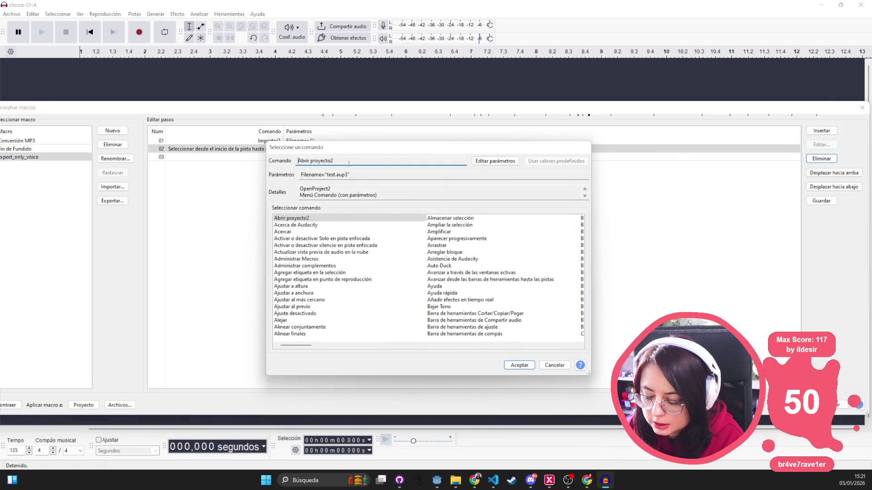
pyautogui.click(468, 280)
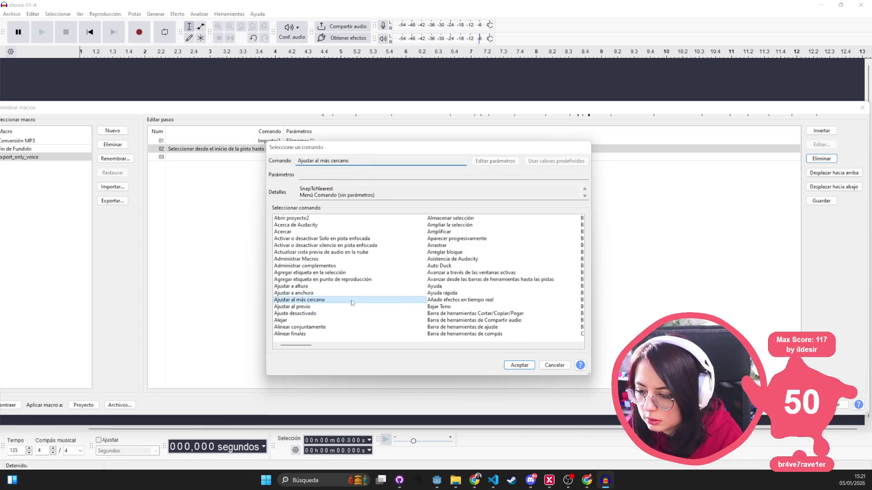
pyautogui.write('eco')
pyautogui.press('Down')
pyautogui.press('Down')
pyautogui.press('Down')
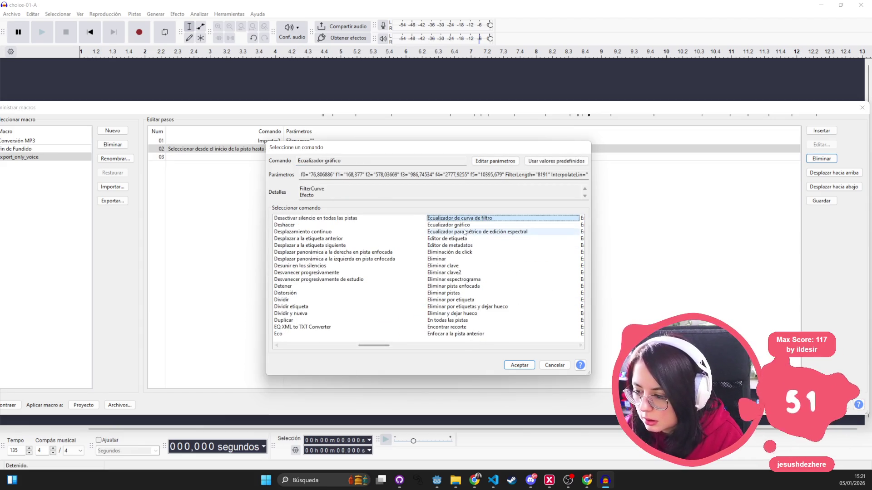
pyautogui.press('Down')
pyautogui.press('Down')
pyautogui.press('Down')
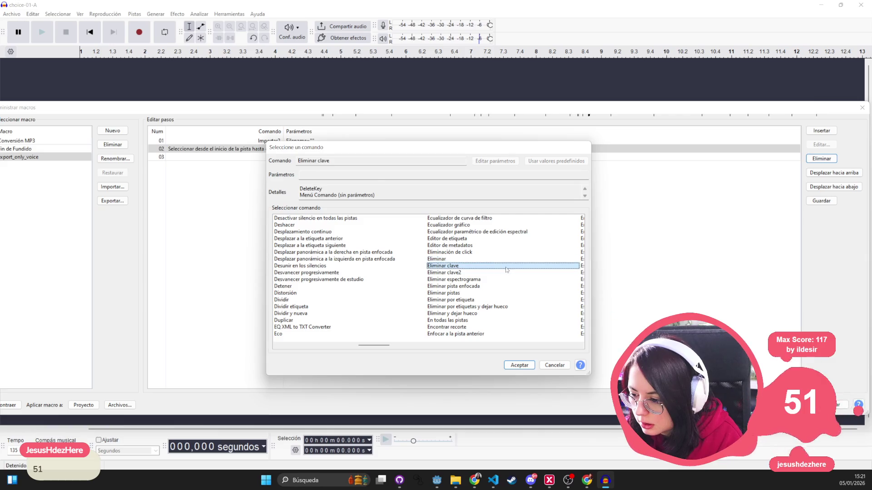
pyautogui.press('Down')
pyautogui.press('Down')
pyautogui.press('Down')
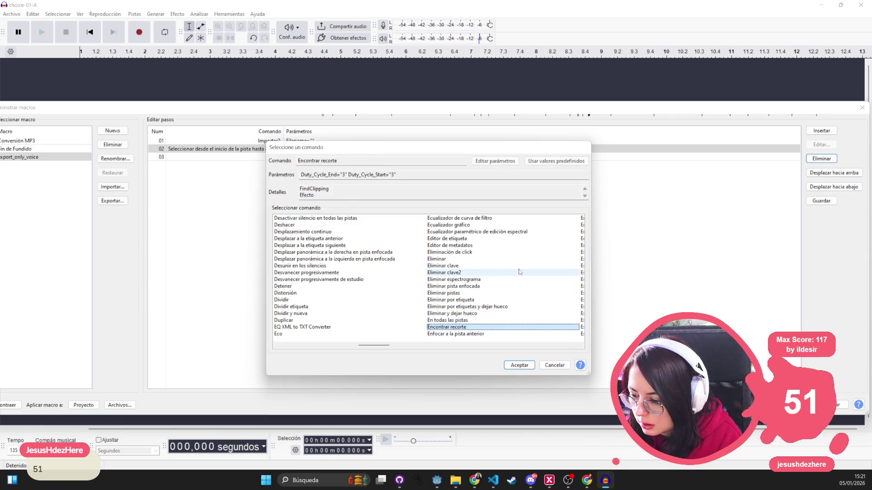
pyautogui.press('Down')
pyautogui.press('Down')
pyautogui.press('Down')
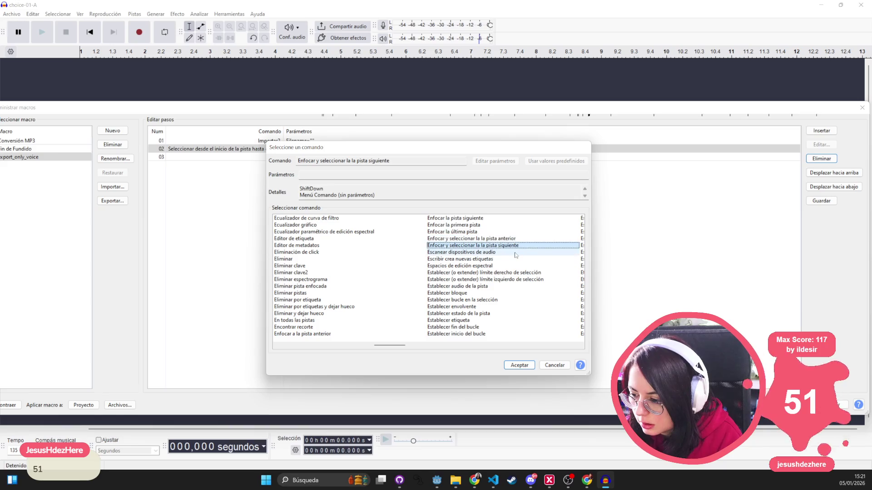
pyautogui.press('Down')
pyautogui.press('Down')
pyautogui.press('Down')
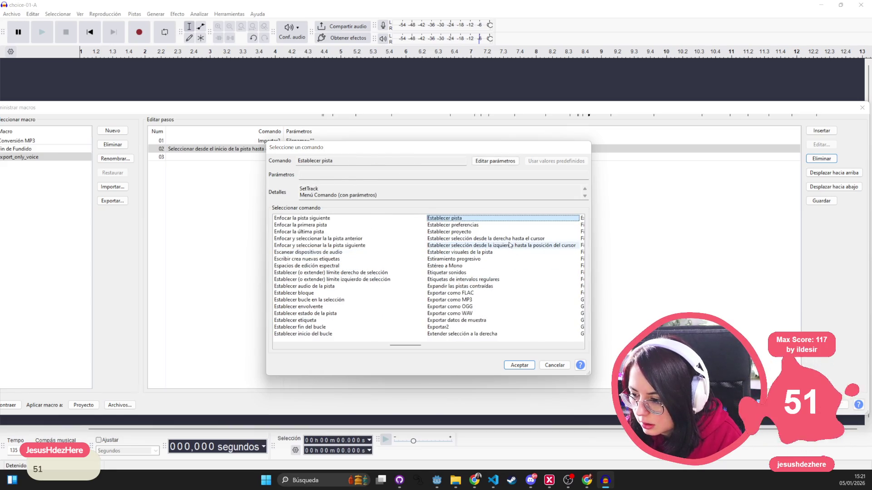
pyautogui.press('Down')
pyautogui.press('Down')
pyautogui.press('Down')
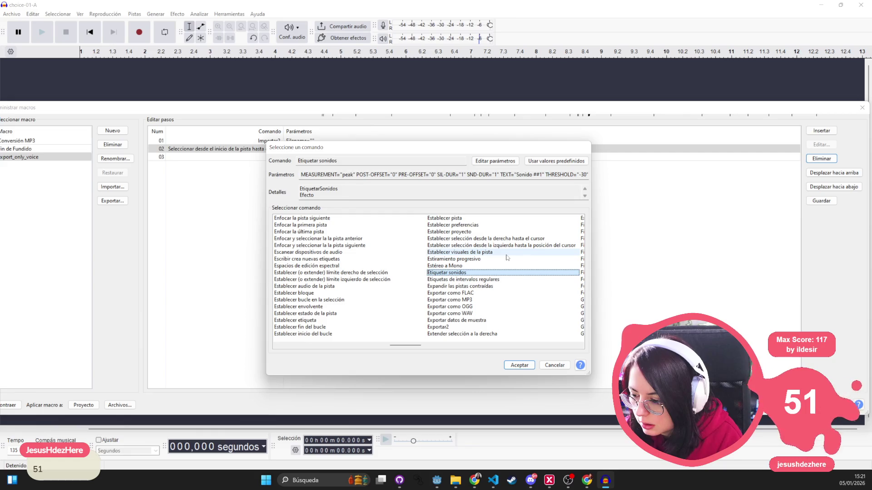
pyautogui.press('Down')
pyautogui.press('Down')
pyautogui.press('Down')
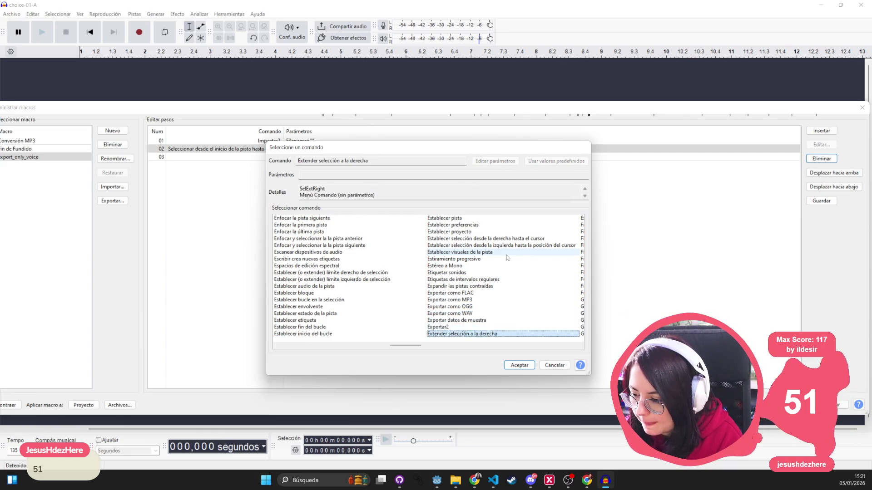
pyautogui.press('End')
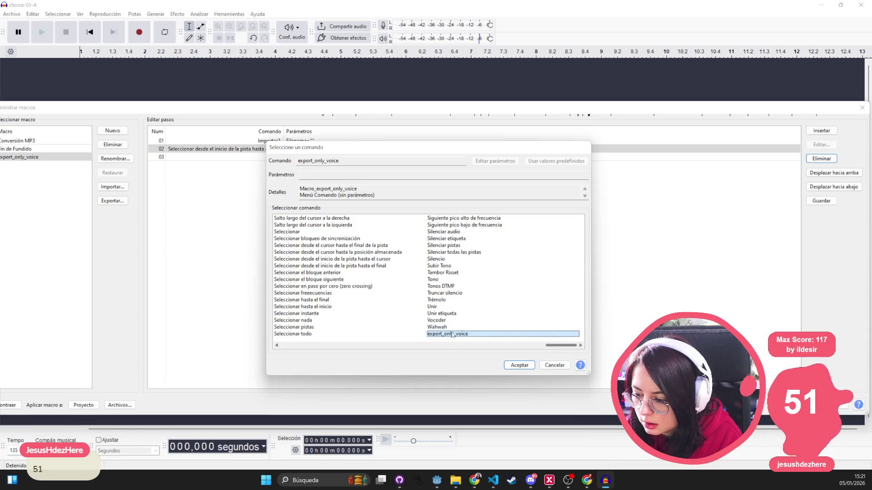
pyautogui.press('e')
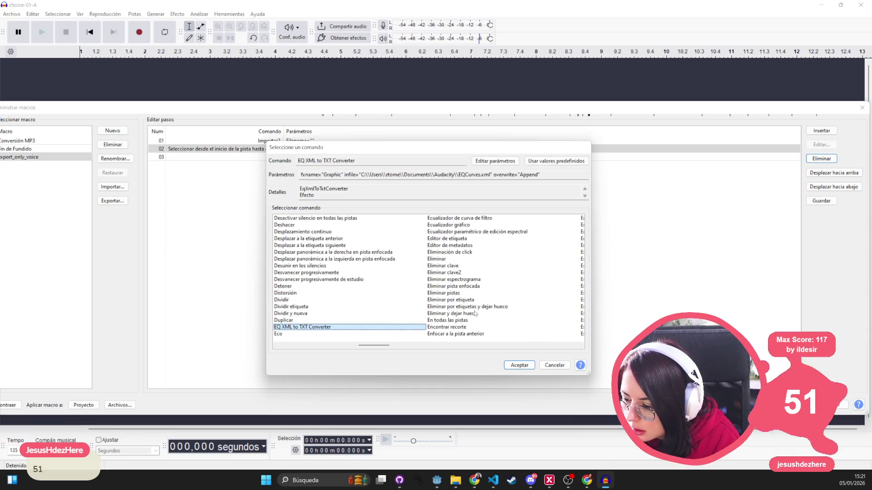
pyautogui.press('Down')
pyautogui.press('Down')
pyautogui.press('Down')
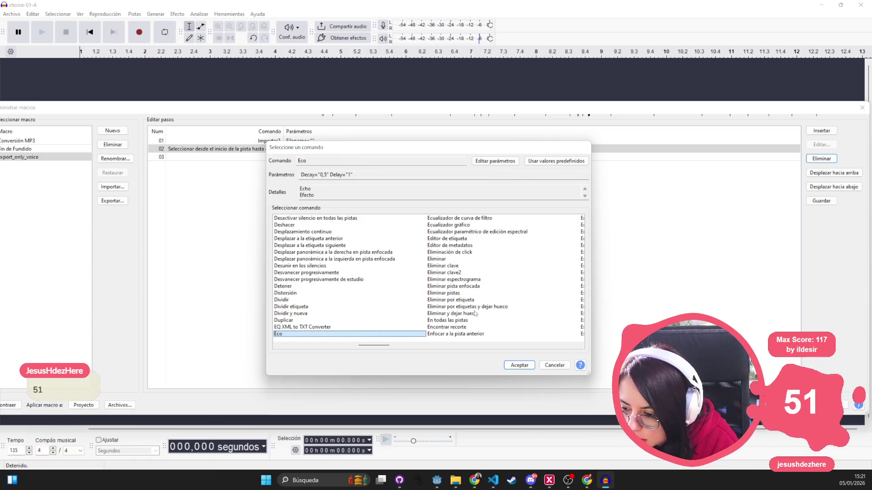
pyautogui.press('Down')
pyautogui.press('Down')
pyautogui.press('Down')
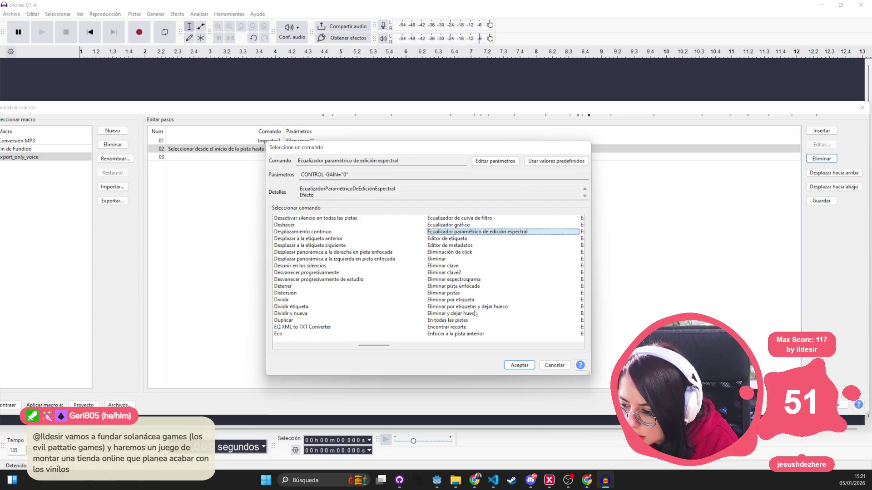
pyautogui.press('Down')
pyautogui.press('Down')
pyautogui.press('Down')
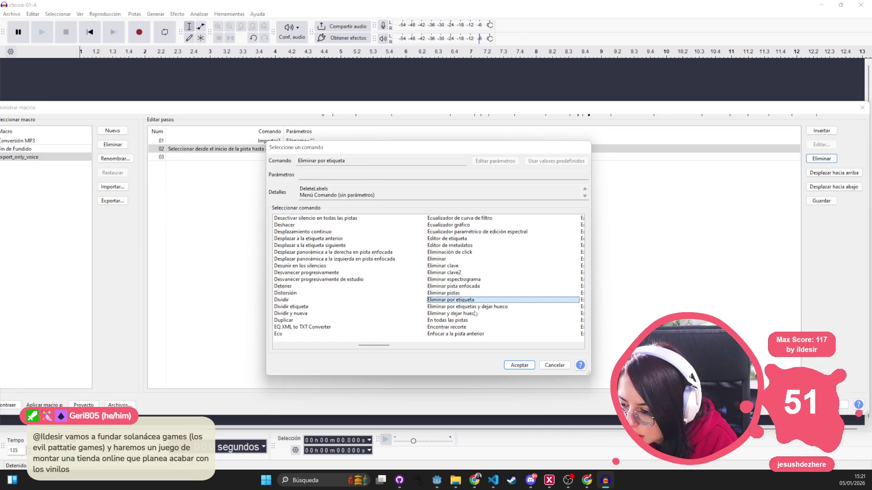
pyautogui.press('Down')
pyautogui.press('Down')
pyautogui.press('Down')
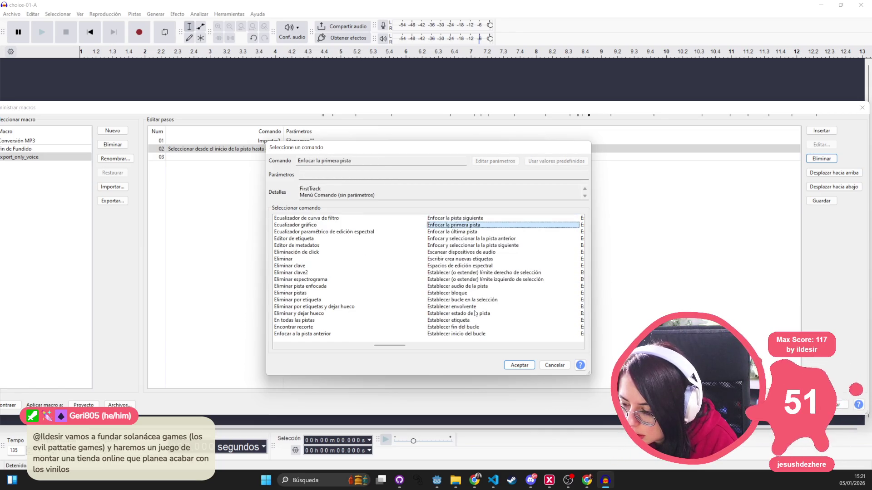
pyautogui.press('Down')
pyautogui.press('Down')
pyautogui.press('Down')
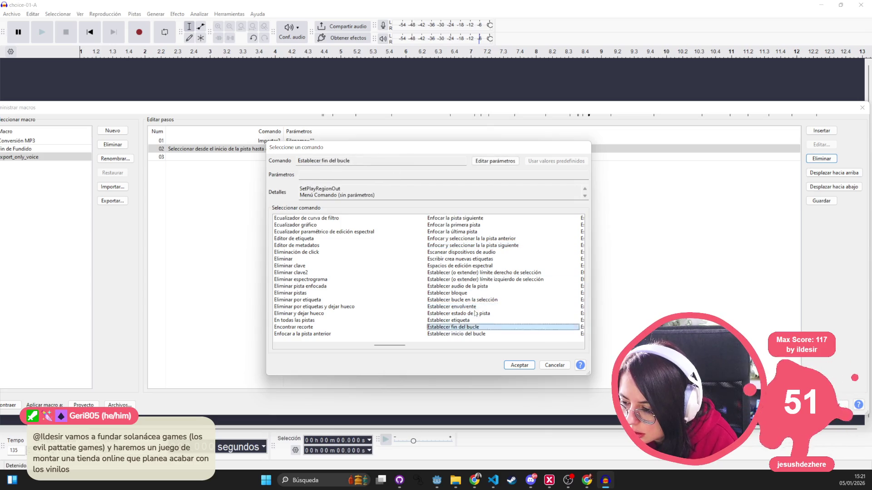
pyautogui.write('eco')
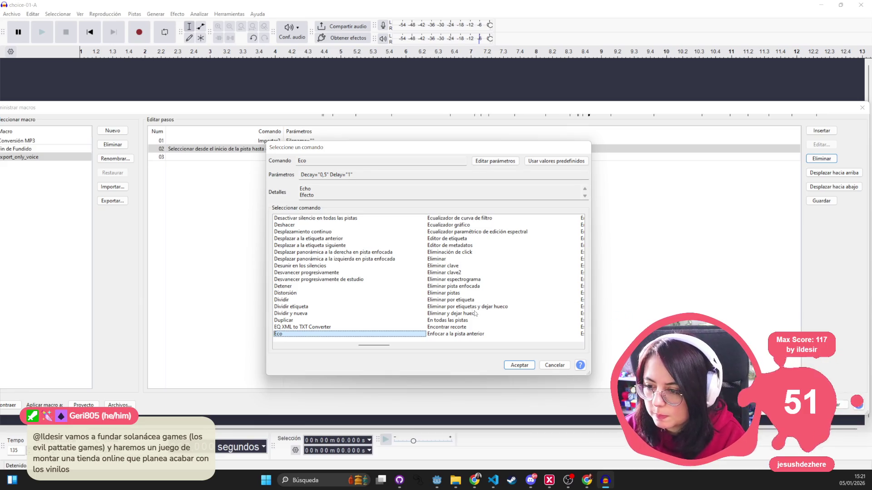
pyautogui.scroll(5, 392, 303)
pyautogui.scroll(-10, 391, 303)
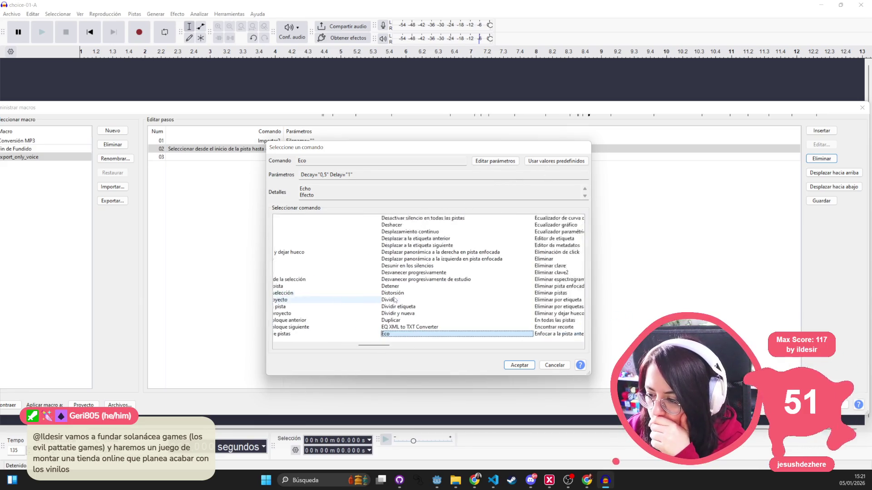
pyautogui.scroll(-2, 394, 302)
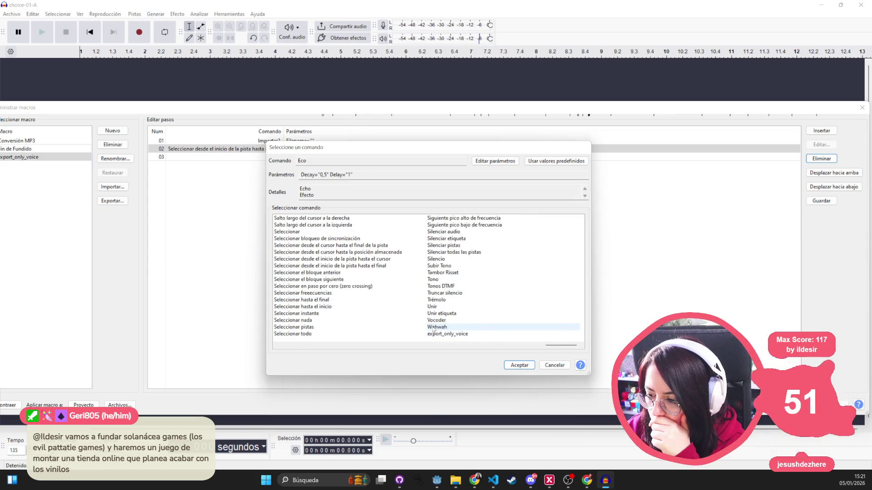
pyautogui.scroll(3, 434, 329)
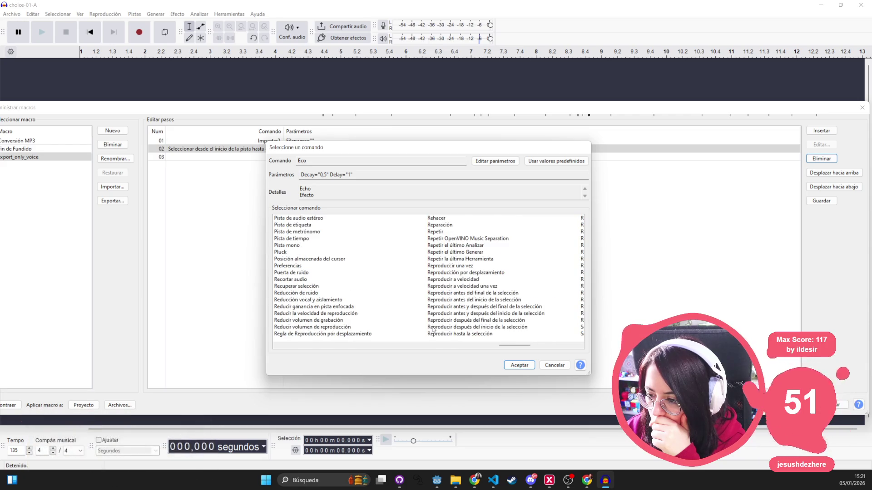
# - Choose OpenVINO Music Separation and add it as step 02
pyautogui.click(453, 240)
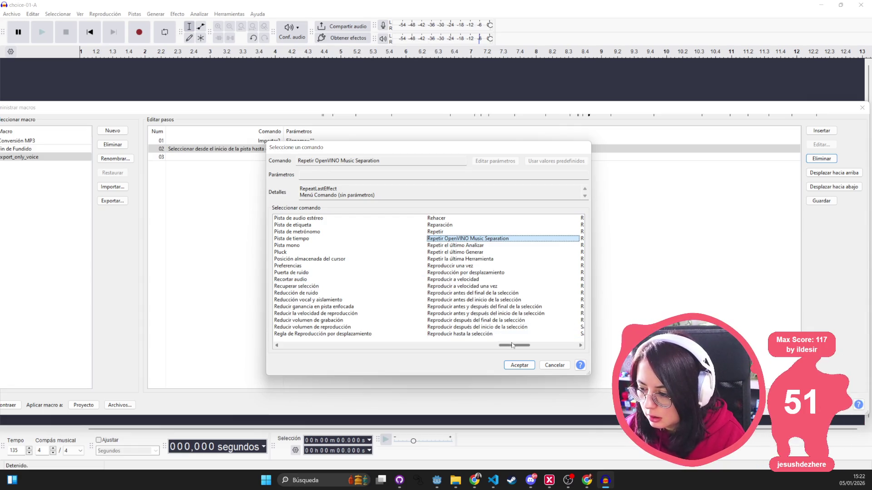
pyautogui.click(482, 245)
pyautogui.click(485, 239)
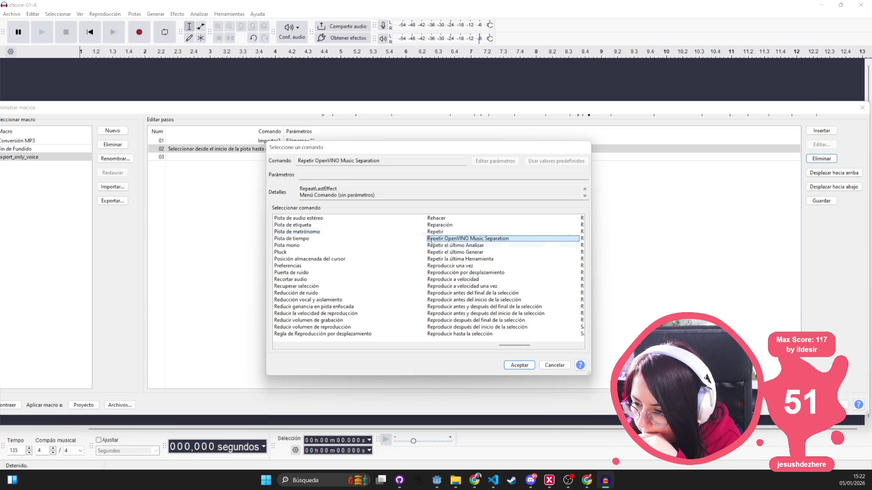
pyautogui.press('o')
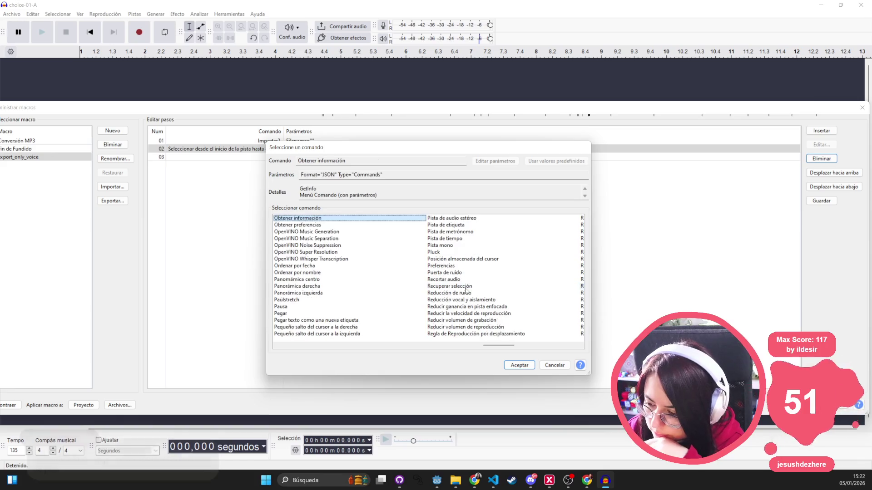
pyautogui.press('Down')
pyautogui.press('Down')
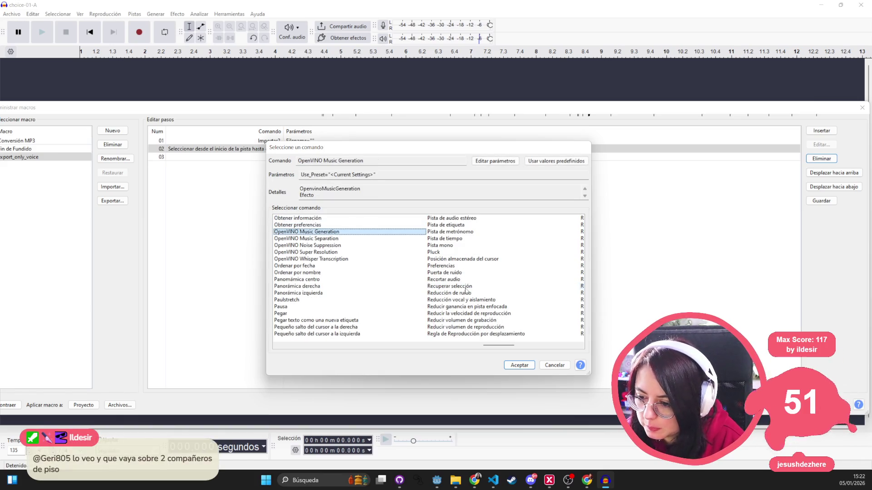
pyautogui.press('Down')
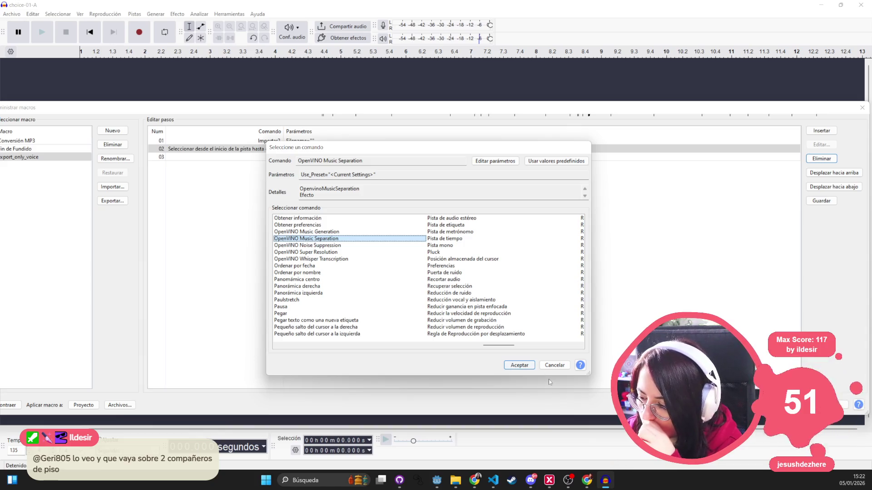
pyautogui.click(519, 366)
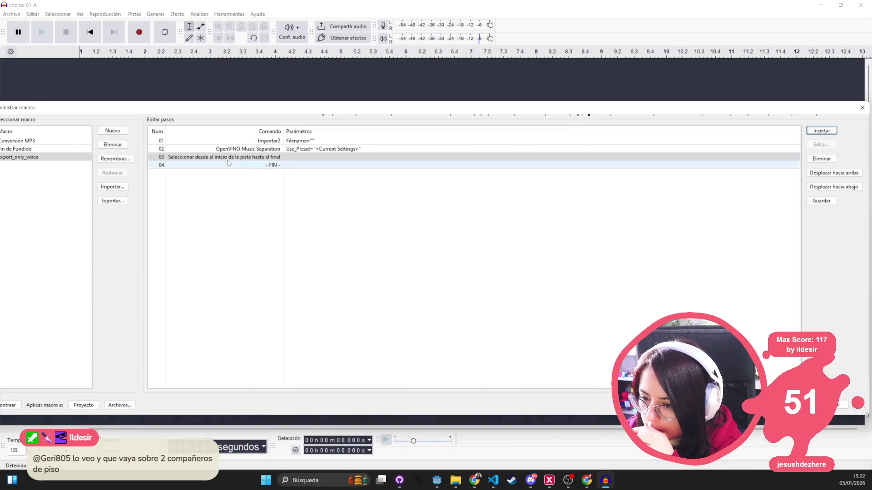
# - Move OpenVINO Music Separation down, then insert Exportar como OGG at position 03
pyautogui.click(271, 149)
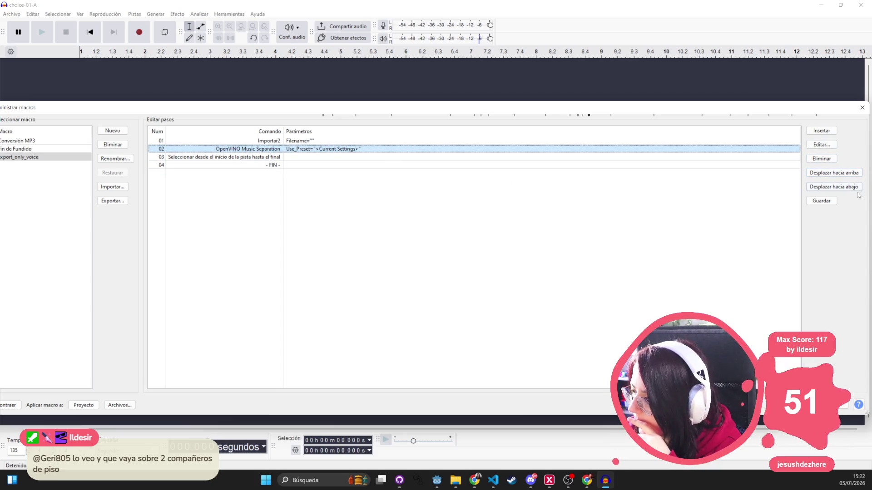
pyautogui.click(834, 187)
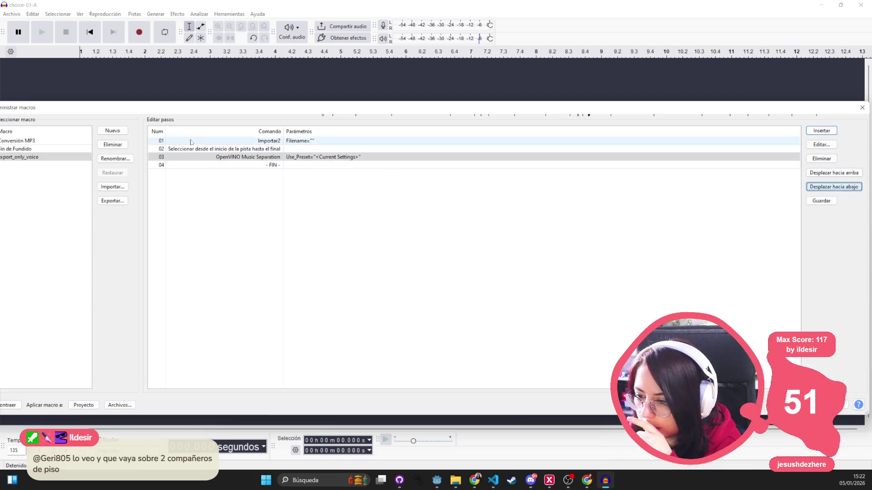
pyautogui.click(826, 131)
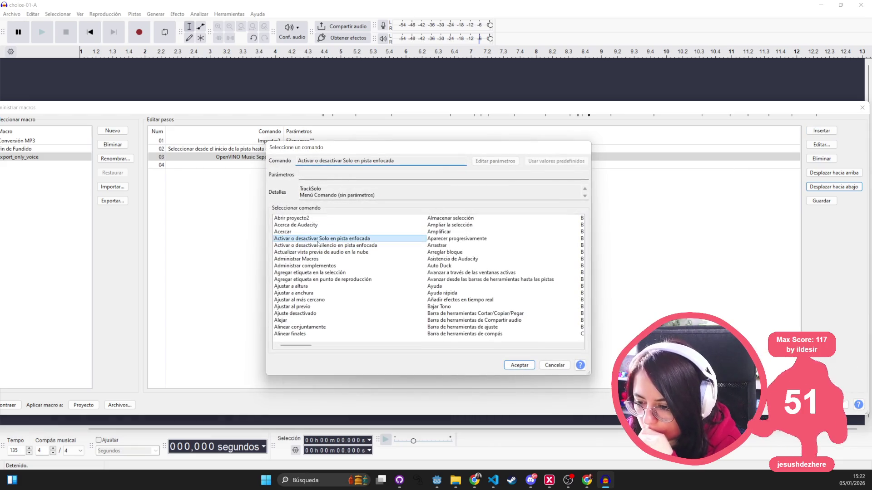
pyautogui.click(317, 245)
pyautogui.write('ecu')
pyautogui.press('Down')
pyautogui.press('Down')
pyautogui.press('Down')
pyautogui.press('Down')
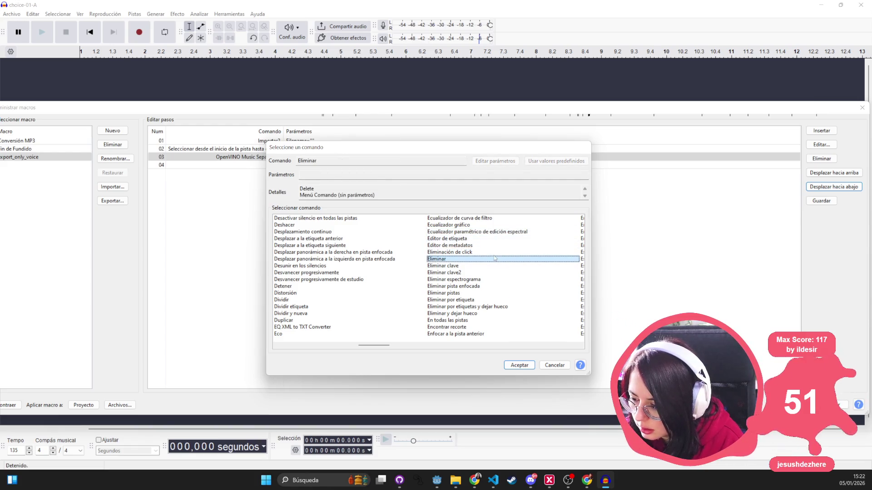
pyautogui.press('Down')
pyautogui.press('Down')
pyautogui.press('Down')
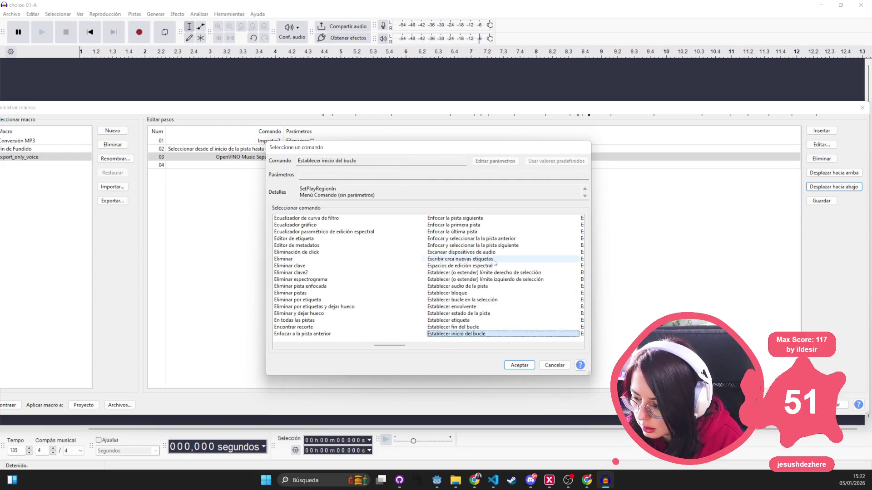
pyautogui.press('Down')
pyautogui.press('Down')
pyautogui.press('Down')
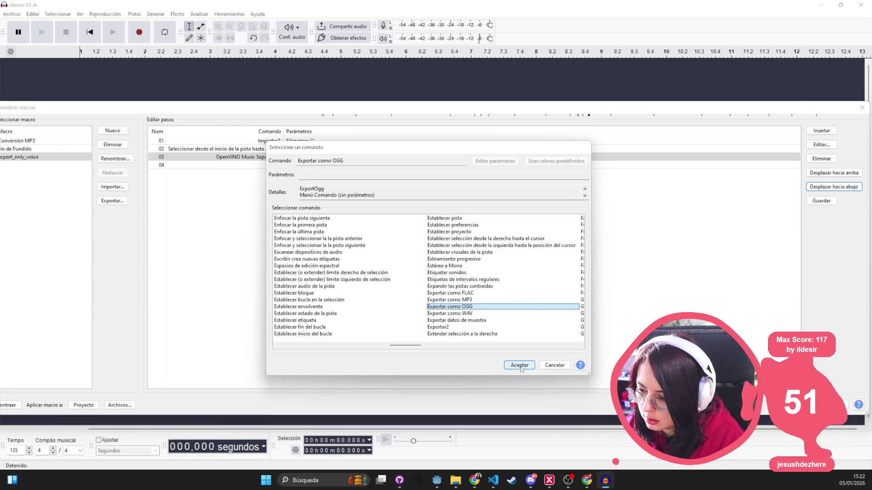
pyautogui.click(520, 366)
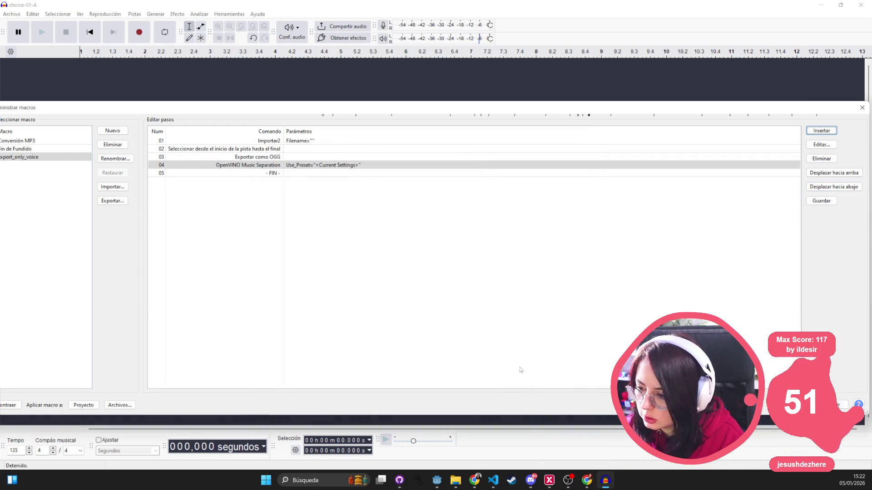
# - Delete the misplaced Exportar como OGG step and add a new step at the macro's end
pyautogui.click(284, 157)
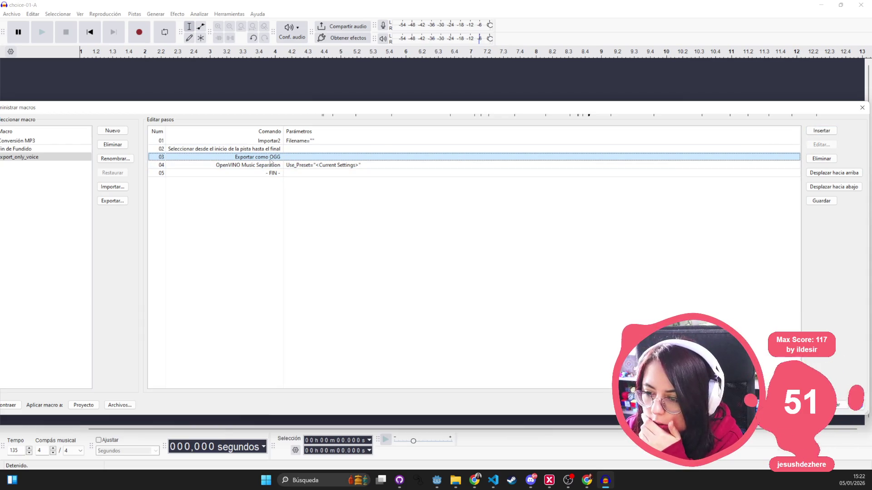
pyautogui.click(822, 159)
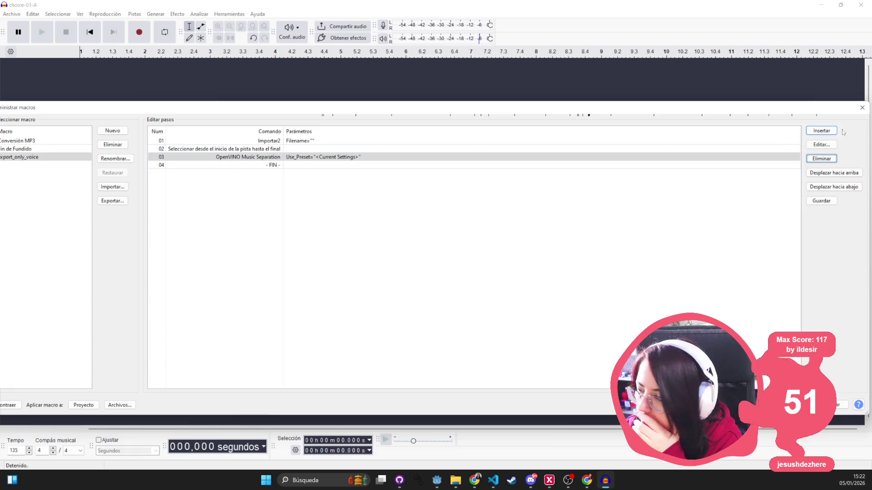
pyautogui.click(316, 167)
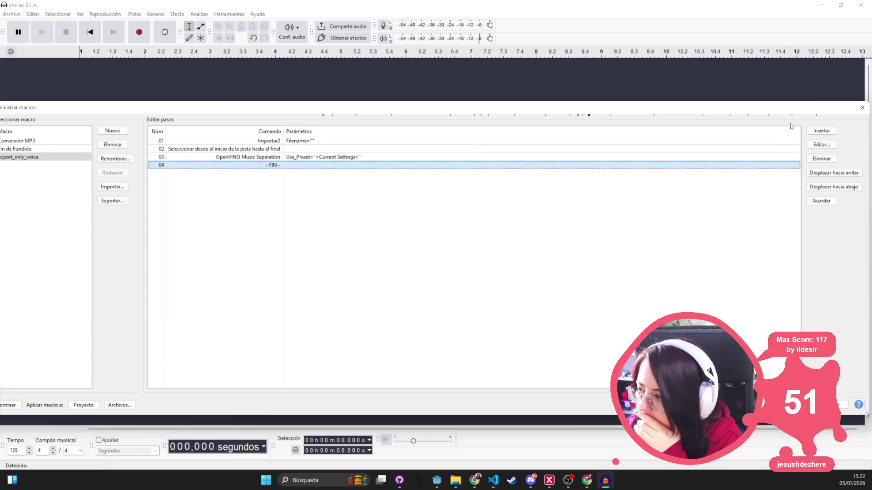
pyautogui.click(821, 130)
pyautogui.click(318, 272)
pyautogui.scroll(-5, 400, 295)
pyautogui.click(470, 326)
# - Find and choose the Exportar2 command in the command list
pyautogui.press('Down')
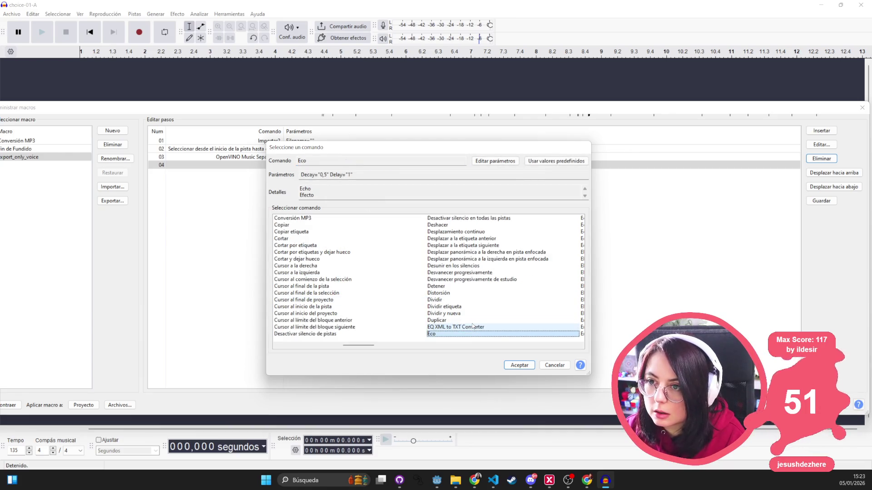
pyautogui.press('Down')
pyautogui.press('Down')
pyautogui.press('Down')
pyautogui.click(512, 266)
pyautogui.click(535, 279)
pyautogui.write('establecer proyecto')
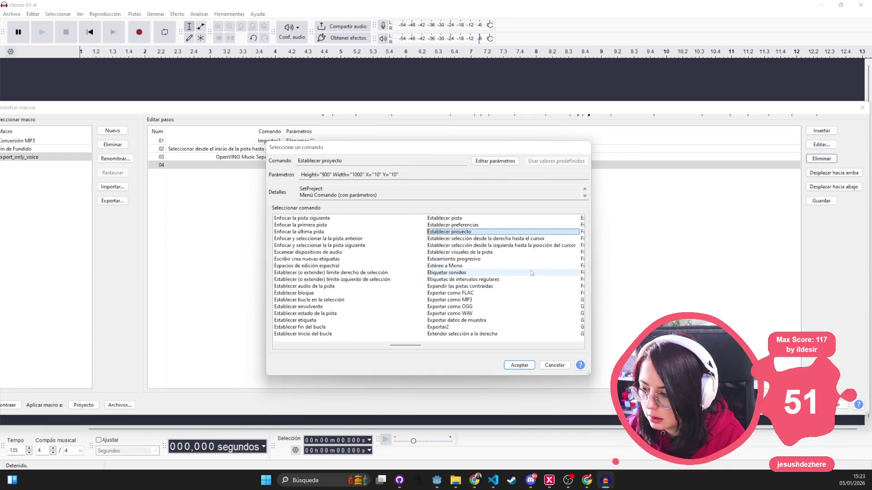
pyautogui.click(478, 309)
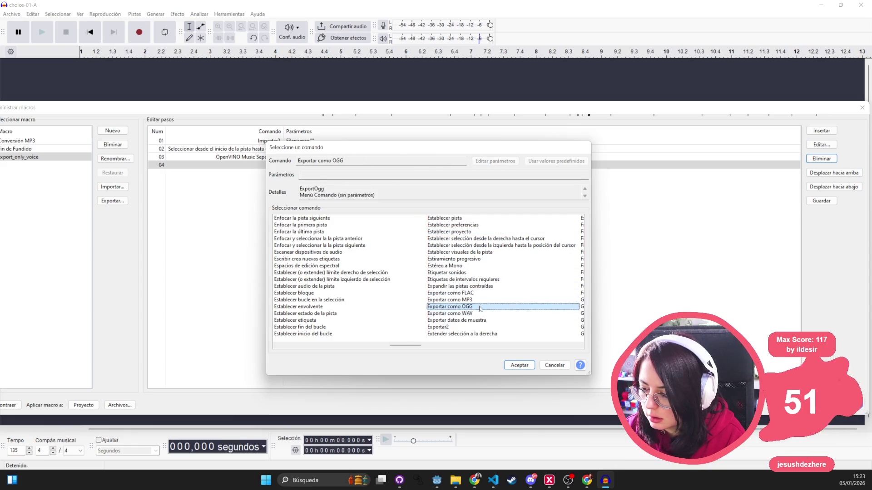
pyautogui.click(473, 327)
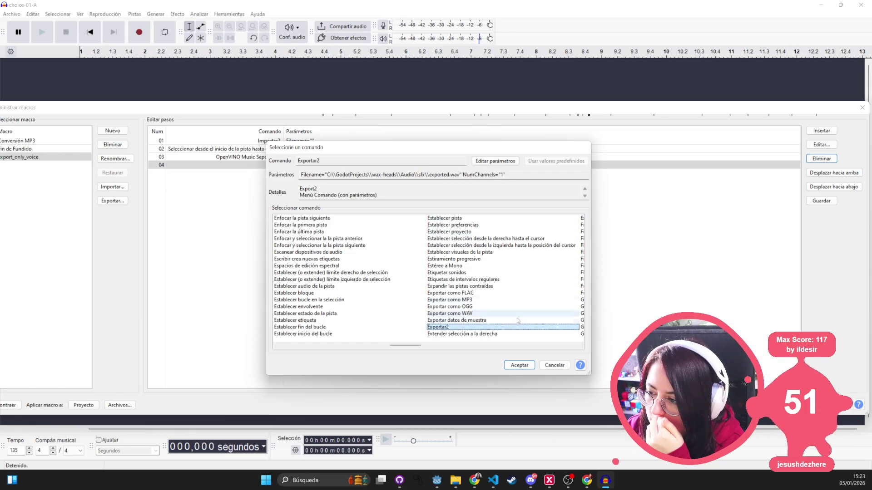
# - Set Exportar2 to exported.wav with 1 channel and add it as a macro step
pyautogui.click(501, 161)
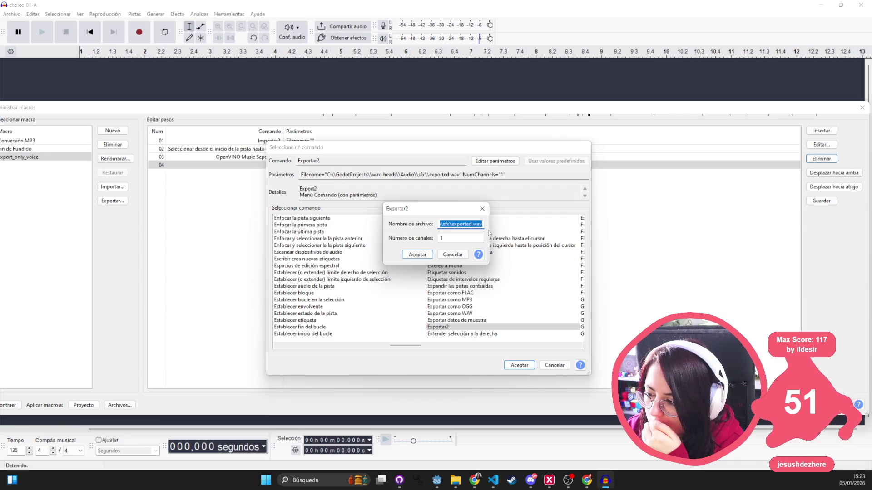
pyautogui.click(416, 255)
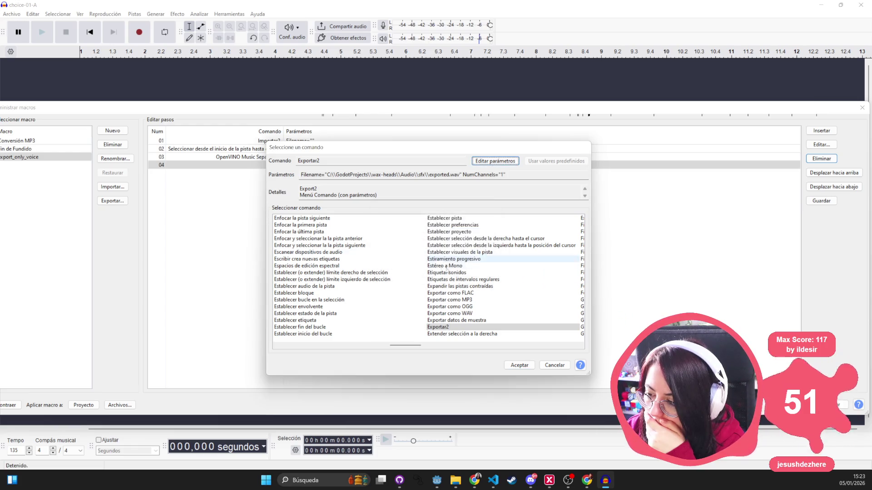
pyautogui.click(519, 364)
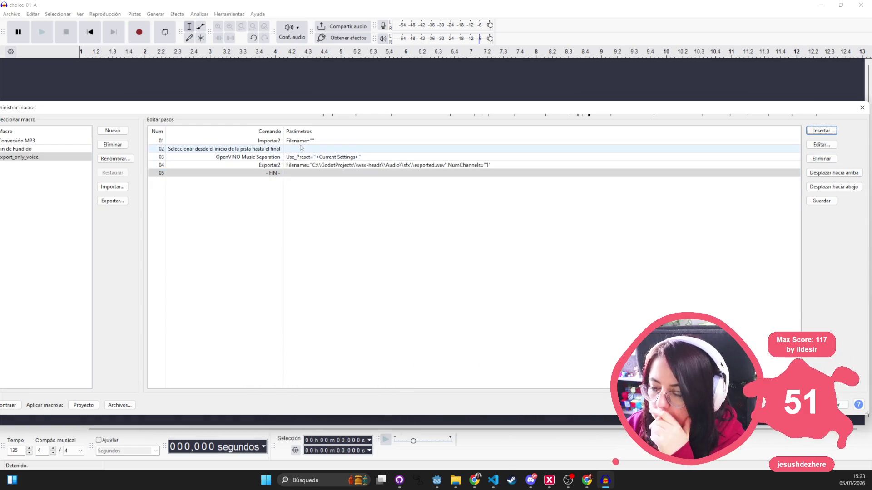
pyautogui.click(316, 165)
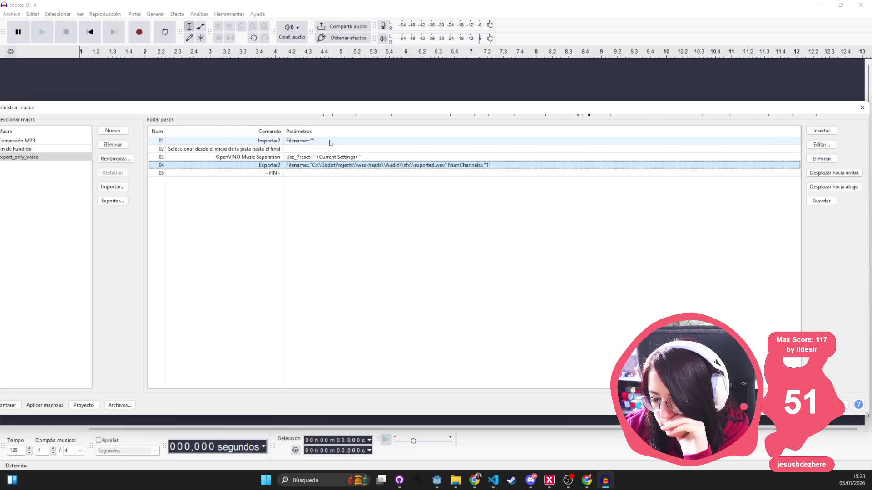
# - Resize and move the macro manager window so it is fully visible
pyautogui.moveTo(354, 102)
pyautogui.mouseDown()
pyautogui.moveTo(354, 109)
pyautogui.moveTo(403, 110)
pyautogui.mouseUp()
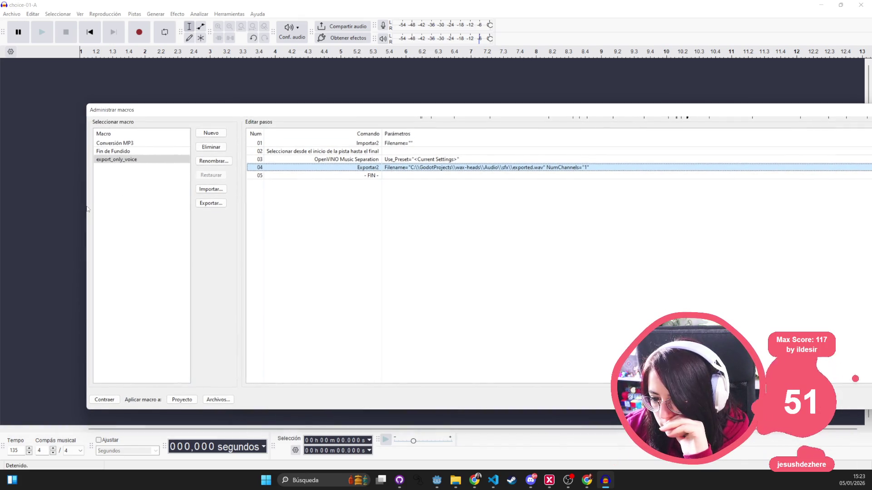
pyautogui.moveTo(85, 206); pyautogui.dragTo(341, 206)
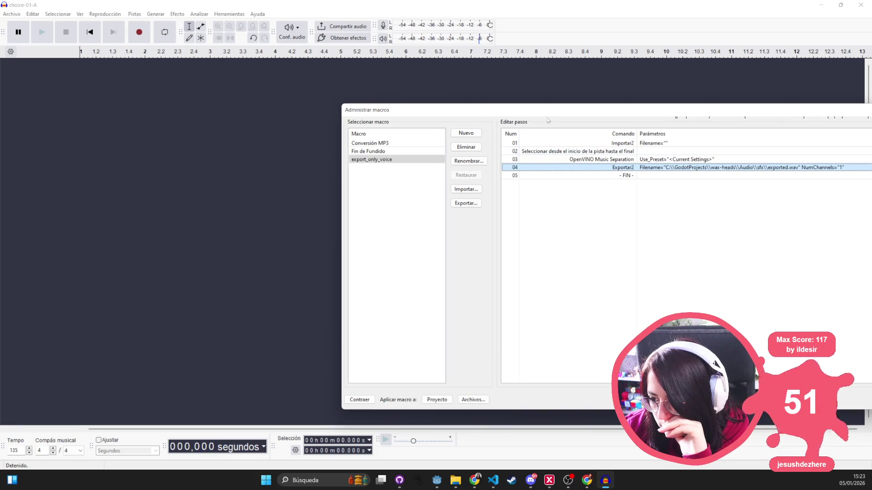
pyautogui.moveTo(550, 111); pyautogui.dragTo(326, 73)
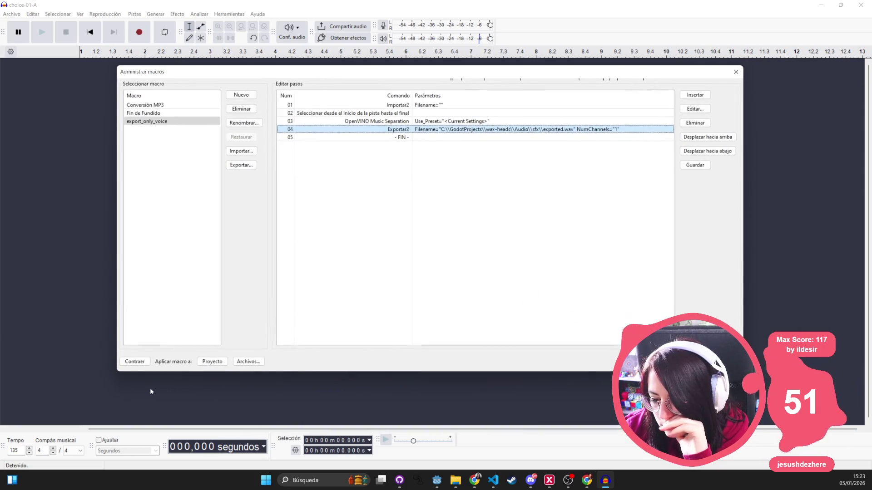
# - Review the macro's steps and save the export_only_voice macro
pyautogui.click(415, 107)
pyautogui.click(412, 114)
pyautogui.click(408, 122)
pyautogui.click(405, 129)
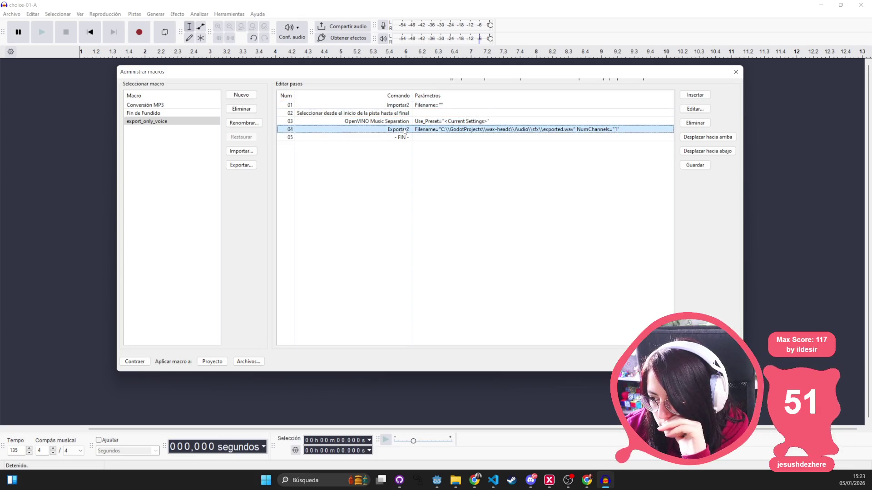
pyautogui.click(408, 105)
pyautogui.click(406, 121)
pyautogui.click(400, 138)
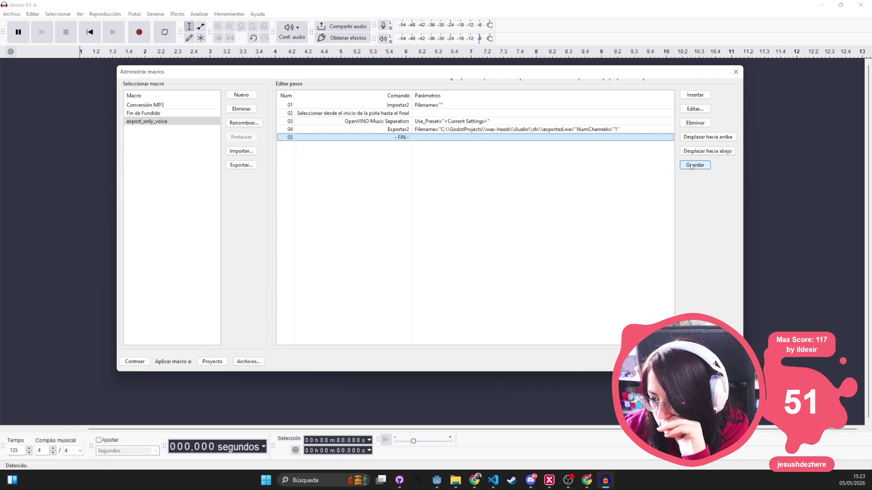
pyautogui.click(691, 166)
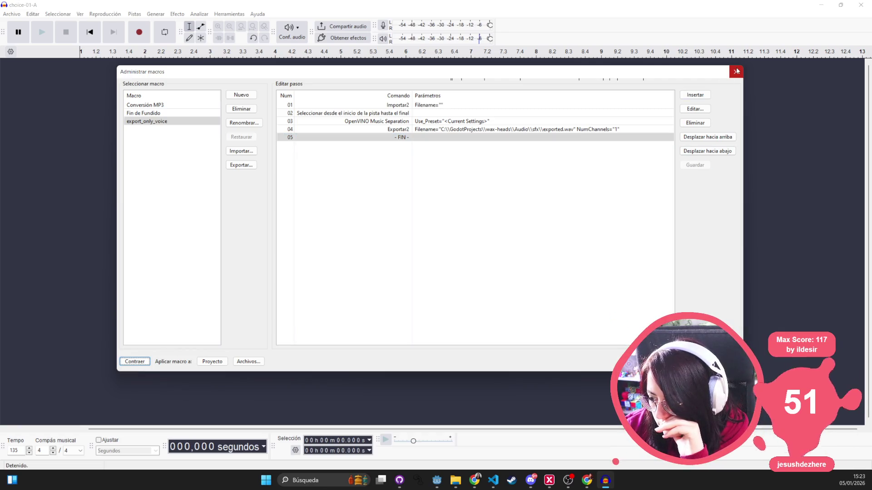
pyautogui.press('F1')
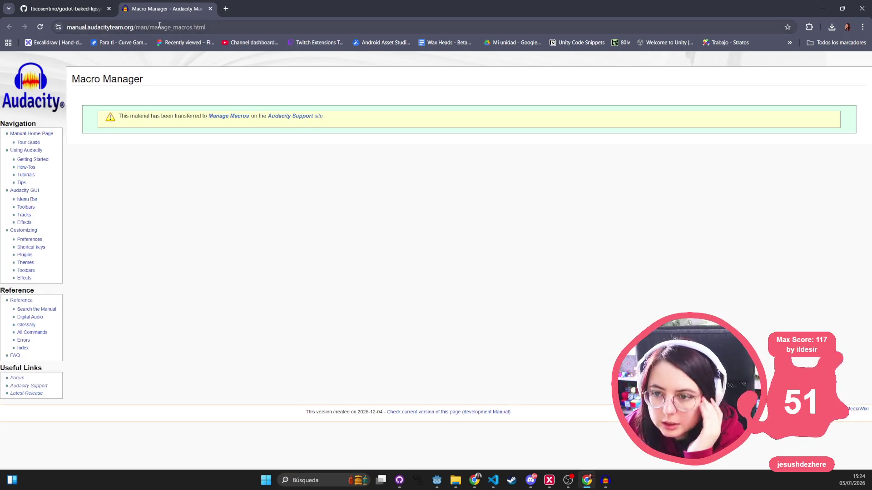
# - Search DuckDuckGo for 'run macro audacity from console' and open the Macros - Audacity Manual result
pyautogui.click(159, 25)
pyautogui.write('run mac')
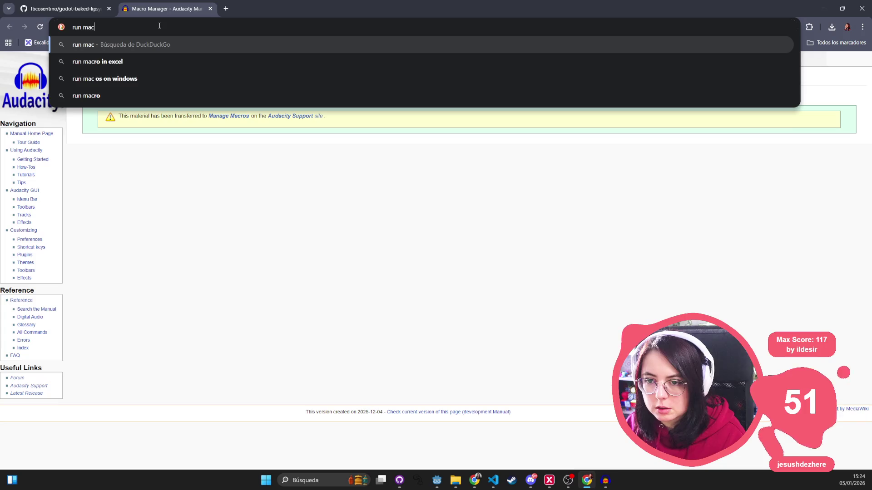
pyautogui.write('ro audacity from')
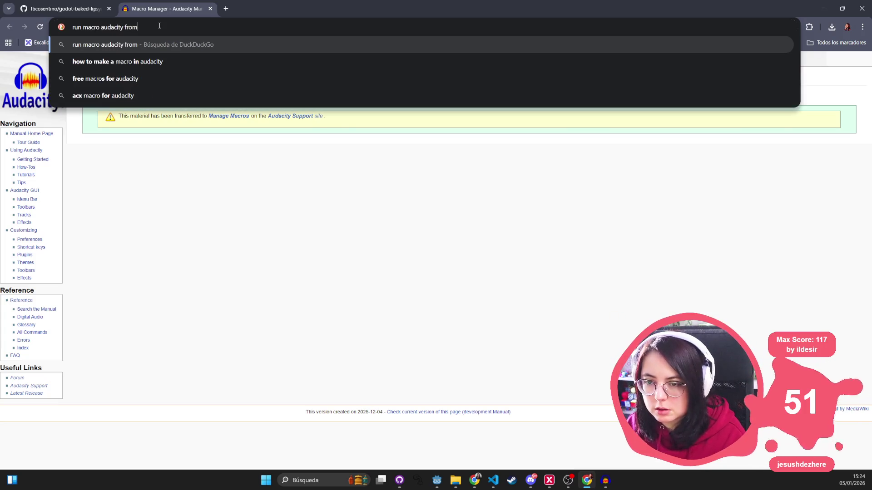
pyautogui.write(' g')
pyautogui.press('BackSpace')
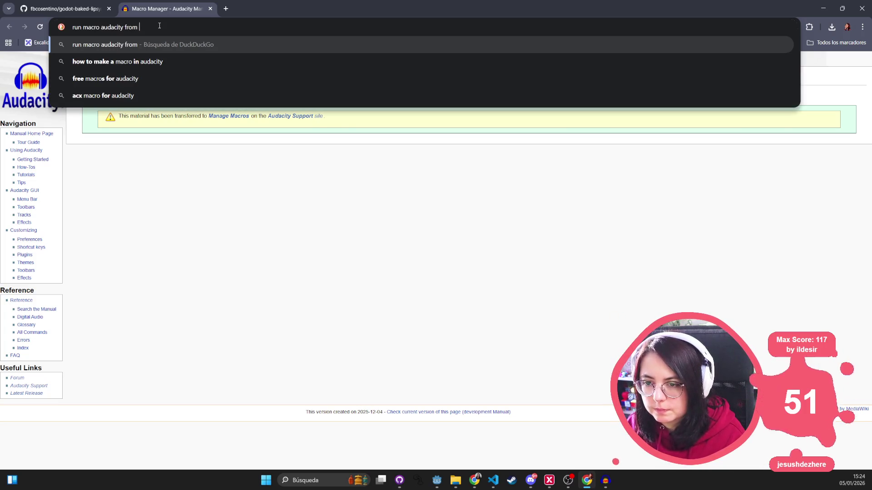
pyautogui.write('console')
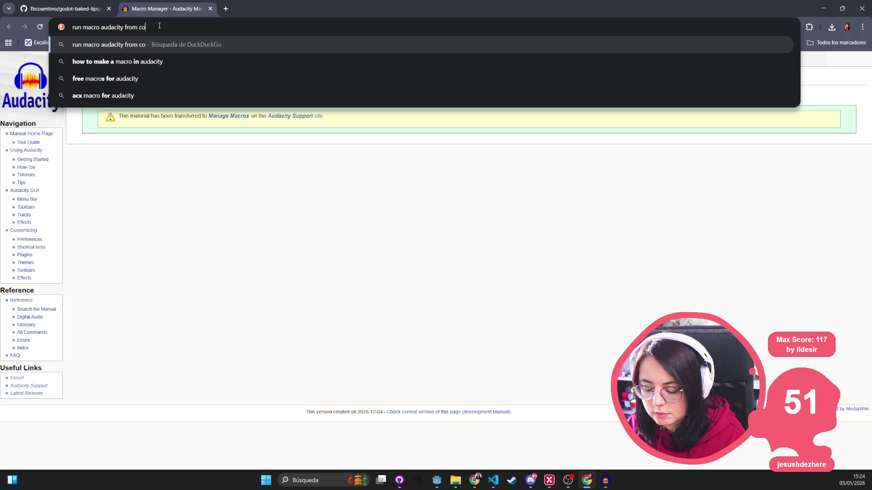
pyautogui.press('Return')
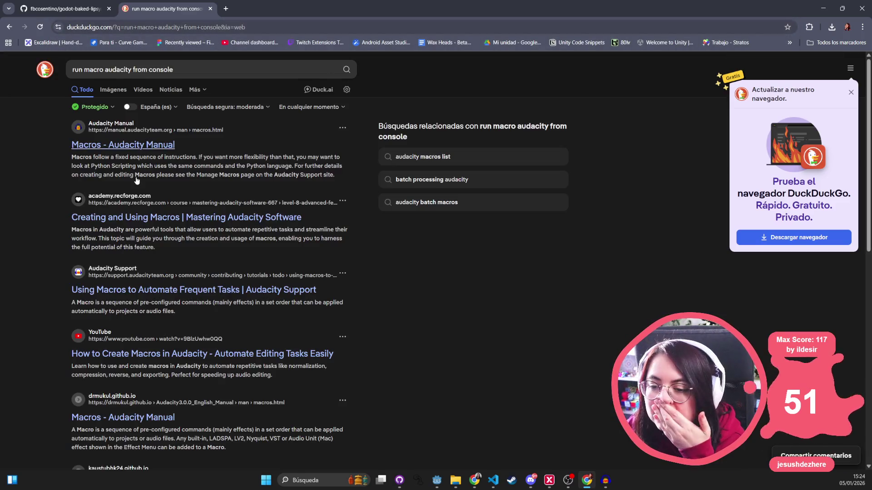
pyautogui.click(143, 146)
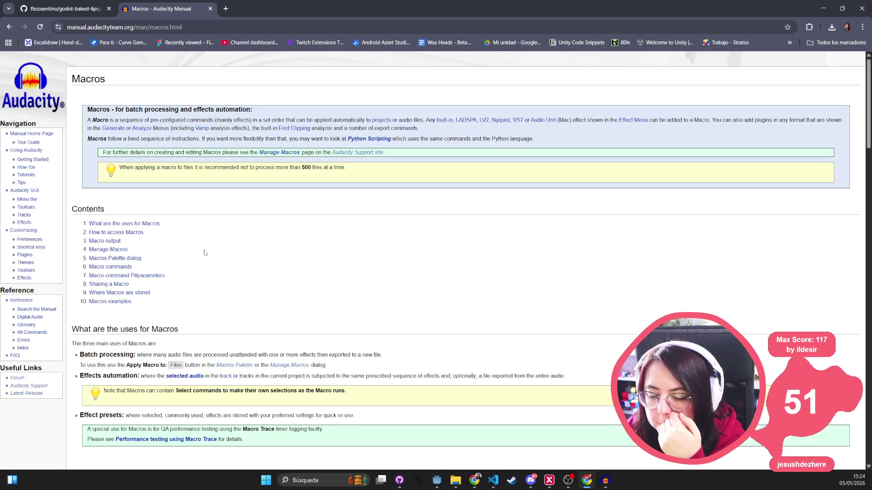
pyautogui.scroll(-5, 183, 263)
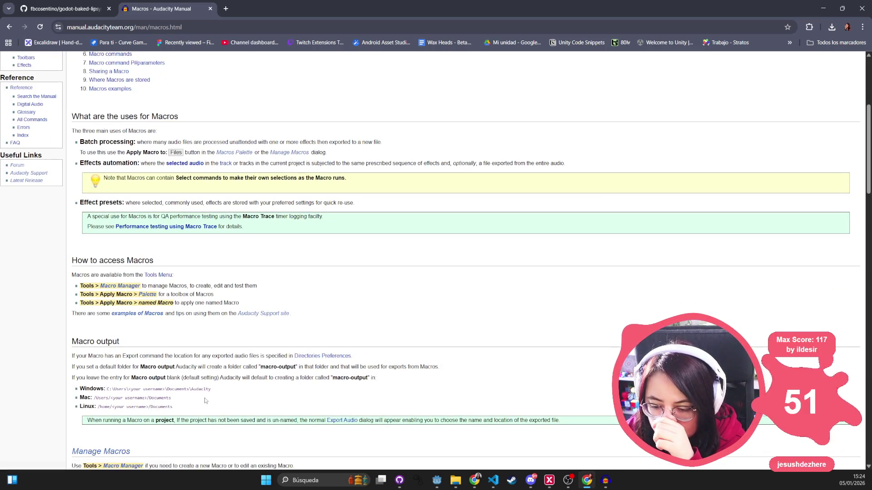
pyautogui.scroll(-10, 192, 382)
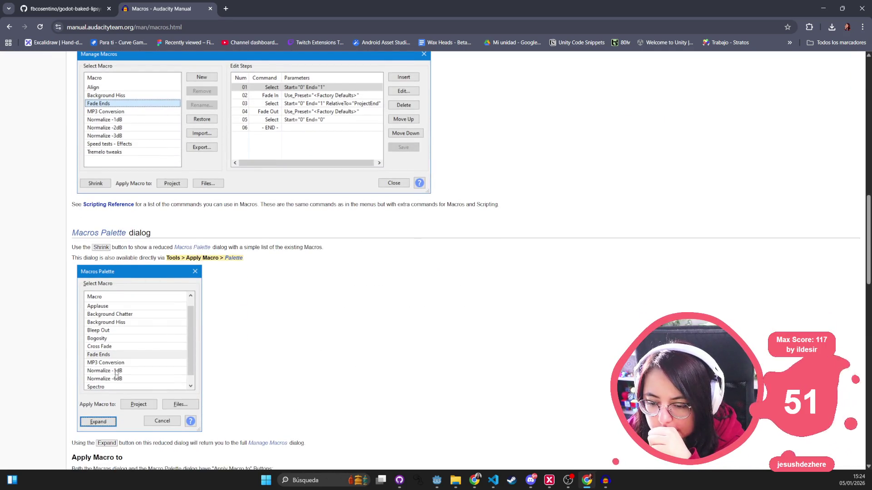
pyautogui.scroll(-3, 117, 374)
pyautogui.scroll(-2, 131, 332)
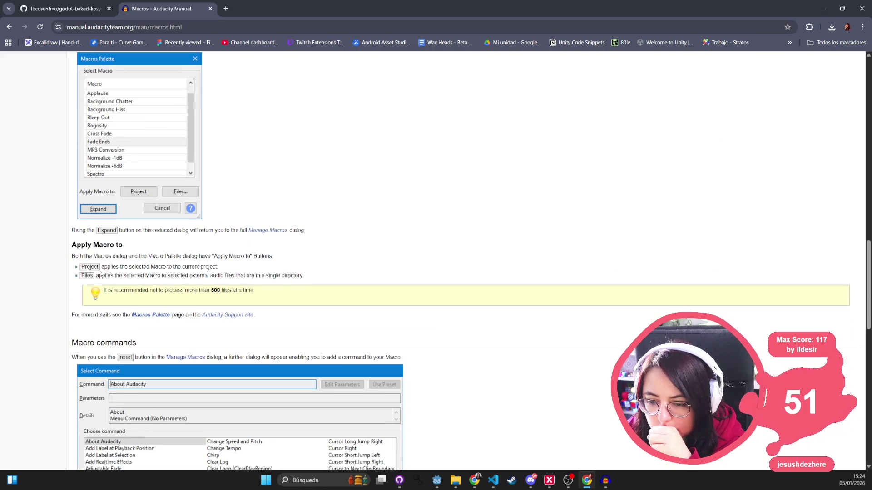
pyautogui.moveTo(101, 267); pyautogui.dragTo(240, 267)
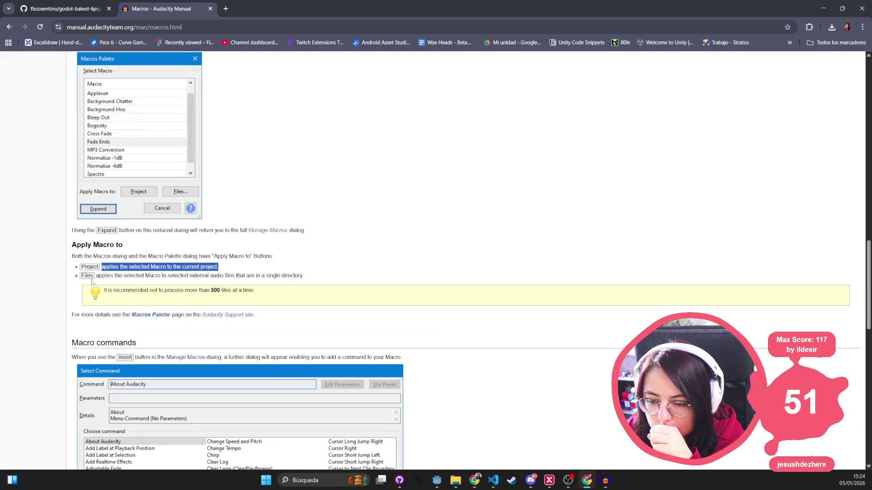
pyautogui.moveTo(97, 276)
pyautogui.mouseDown()
pyautogui.moveTo(328, 271)
pyautogui.moveTo(323, 279)
pyautogui.mouseUp()
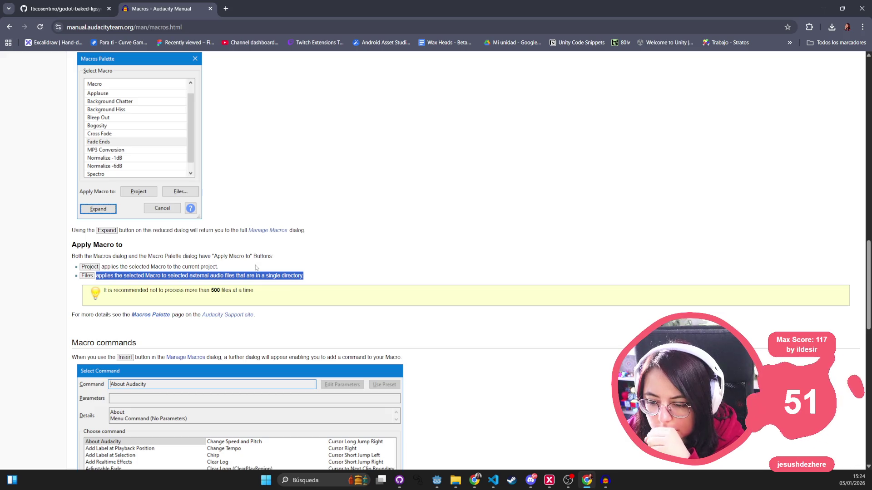
pyautogui.tripleClick(123, 267)
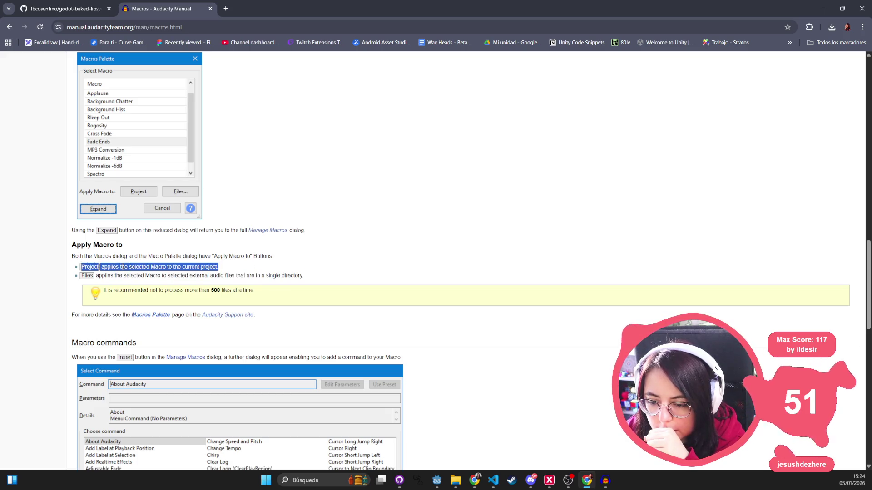
pyautogui.tripleClick(116, 276)
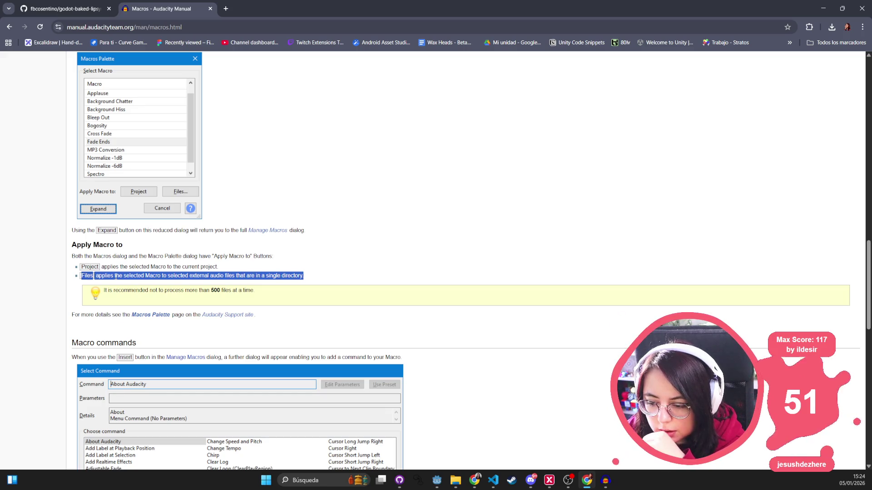
pyautogui.scroll(-5, 116, 276)
pyautogui.scroll(5, 116, 279)
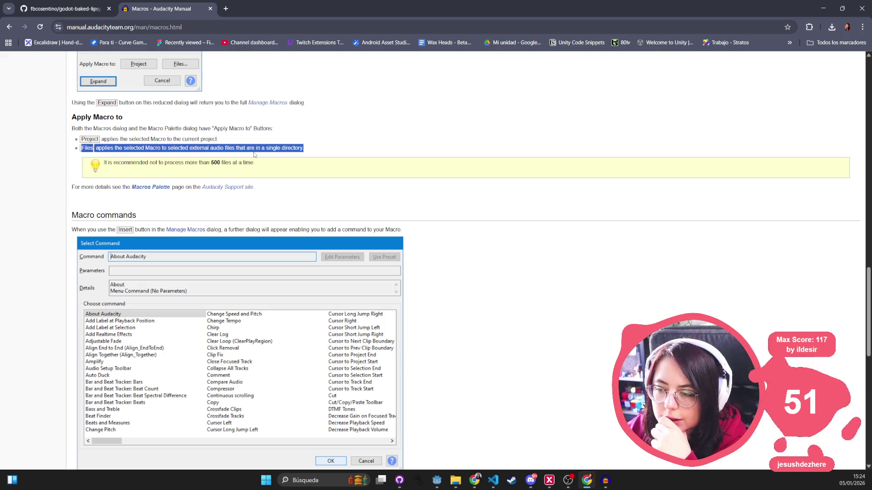
# - Read Macro command parameters and Scriptables I, then return to Audacity's Exportar2 step
pyautogui.click(180, 149)
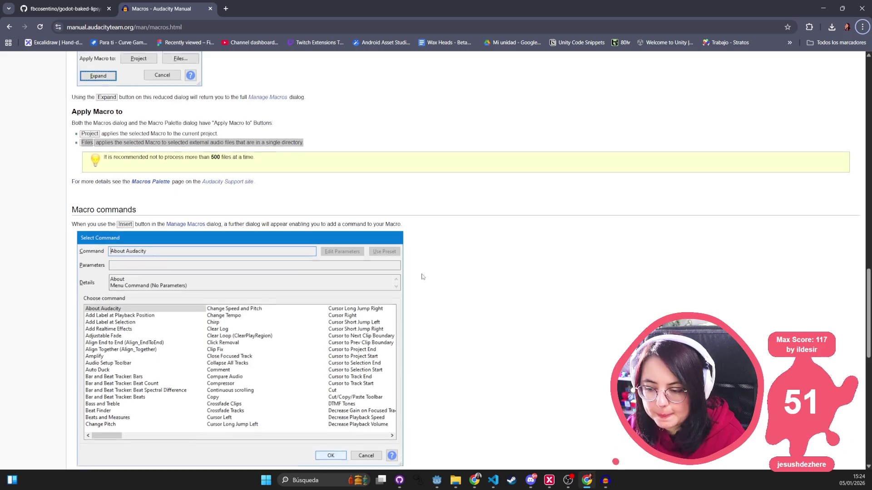
pyautogui.scroll(-5, 423, 271)
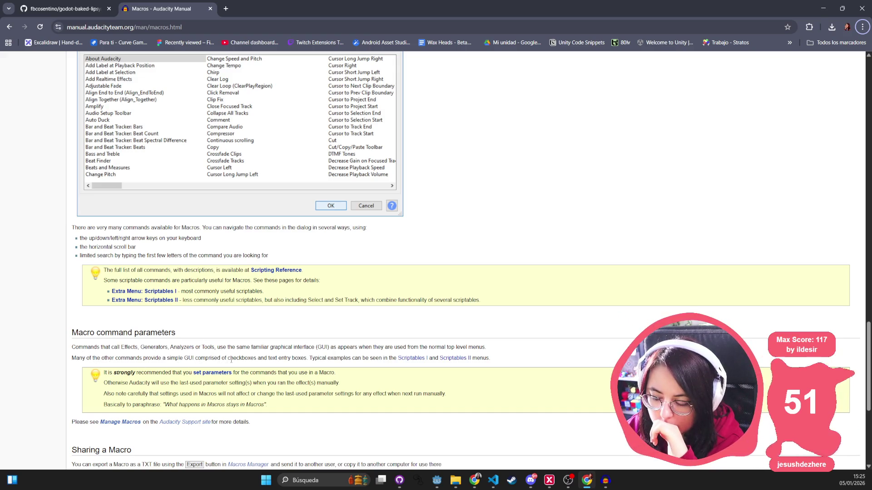
pyautogui.click(203, 377)
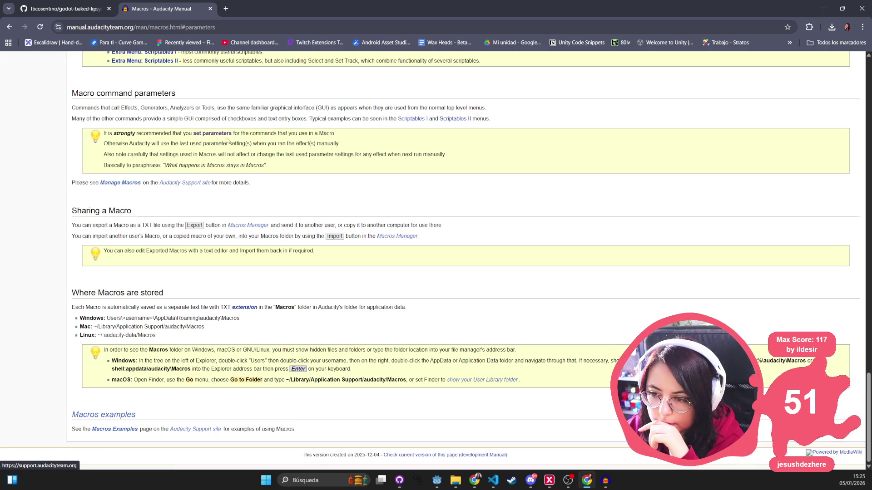
pyautogui.click(412, 119)
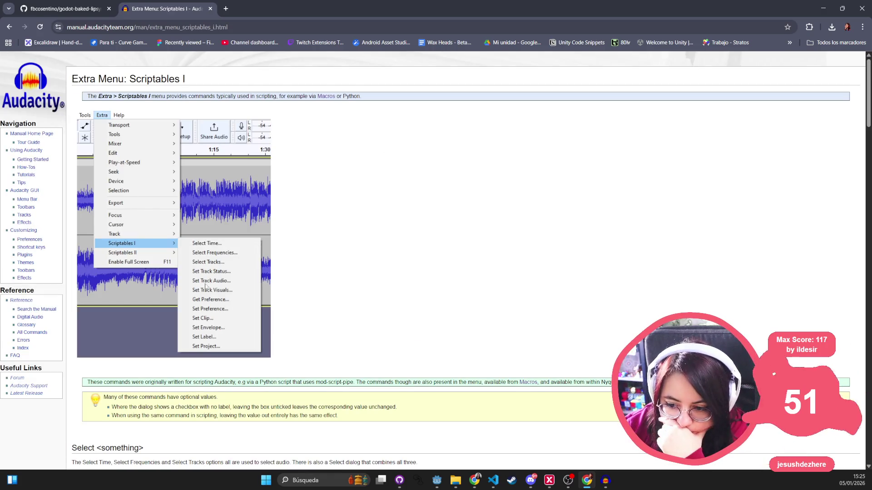
pyautogui.scroll(-1, 218, 348)
pyautogui.click(9, 27)
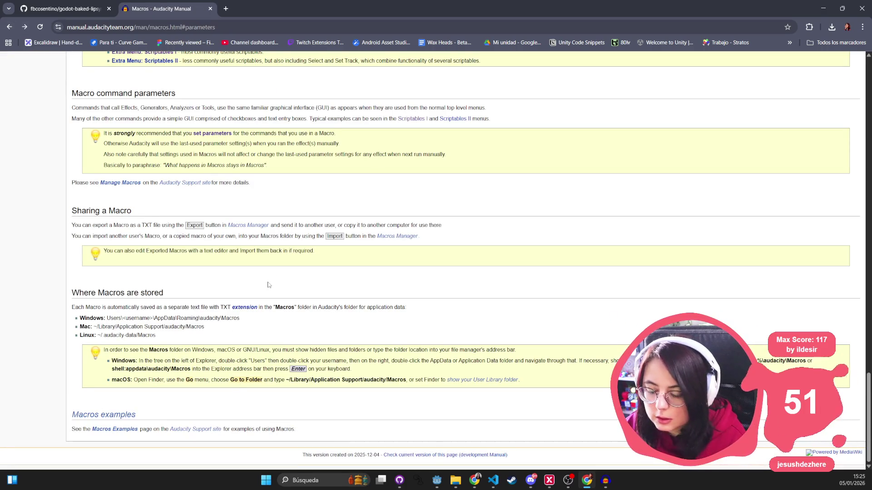
pyautogui.hotkey('alt', 'Tab')
pyautogui.click(361, 130)
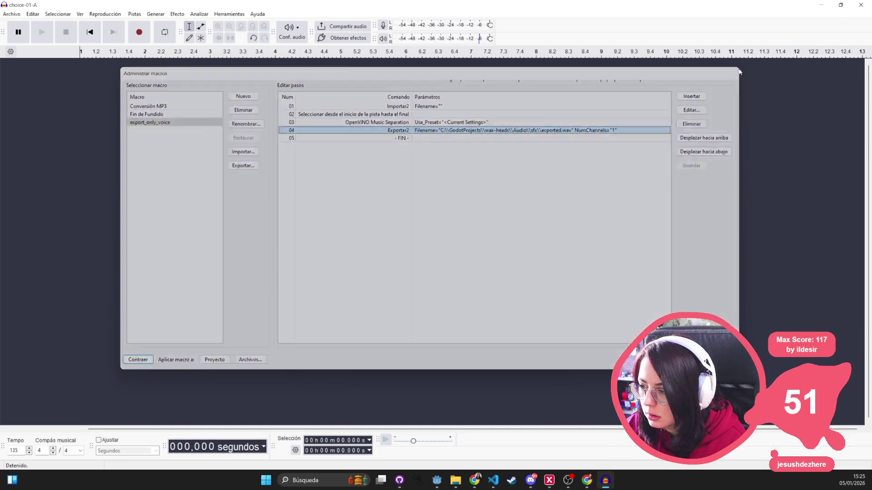
# - Close the Administrar macros dialog and dismiss the Archivo menu without choosing anything
pyautogui.click(737, 71)
pyautogui.click(12, 13)
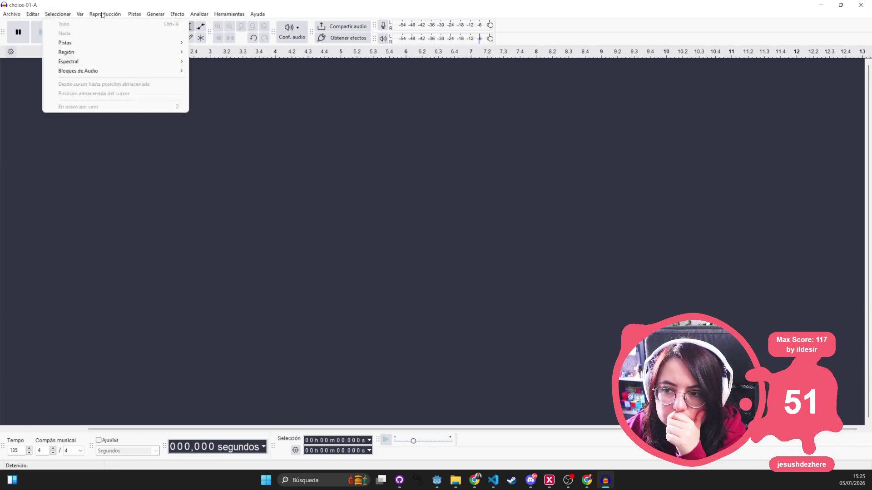
pyautogui.click(18, 16)
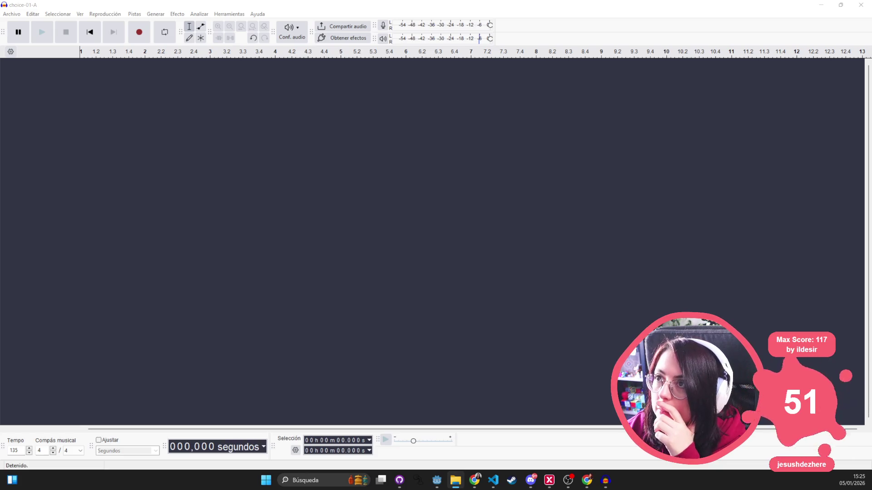
# - Import choice-01-B and accept the detected 135 bpm tempo, choosing not to be asked again
pyautogui.moveTo(605, 480); pyautogui.dragTo(232, 239)
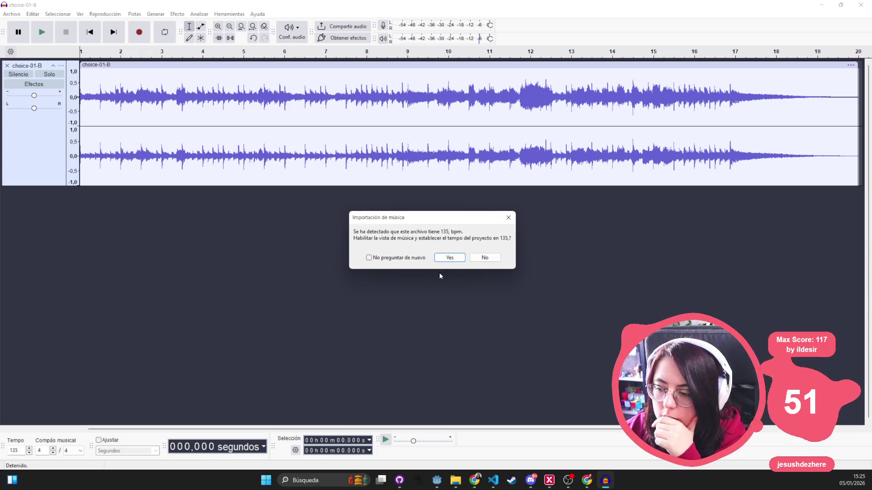
pyautogui.click(411, 258)
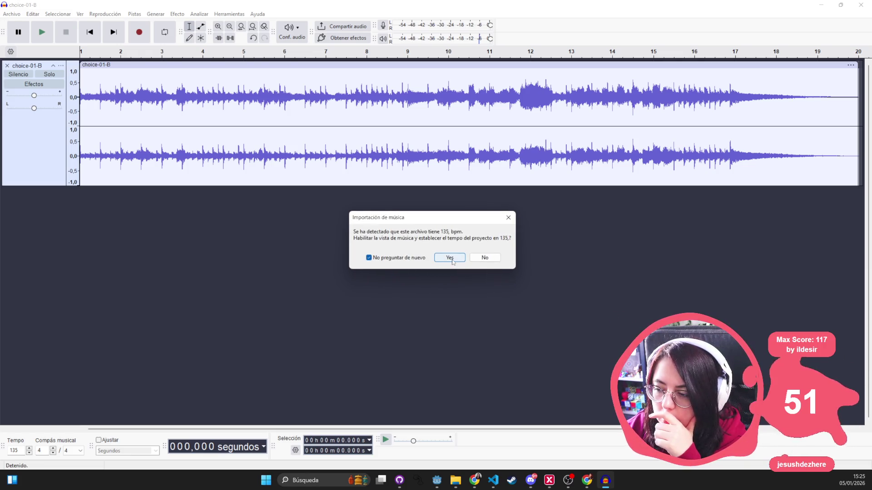
pyautogui.click(449, 258)
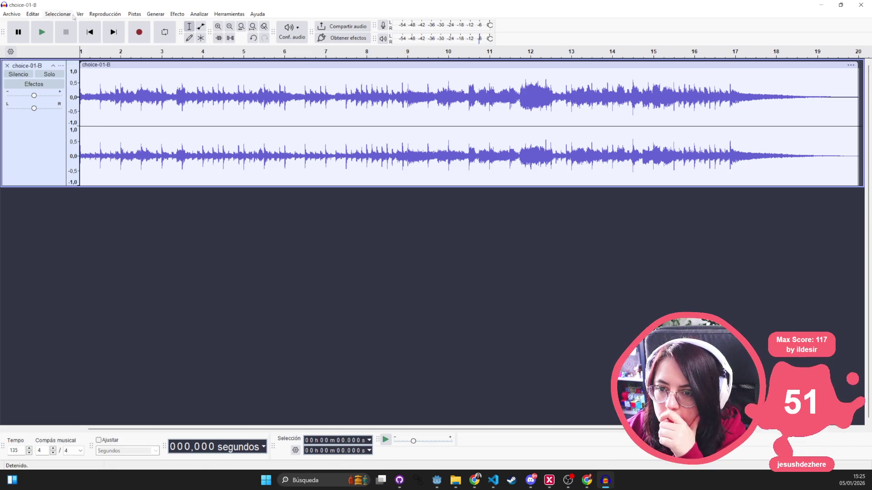
# - Try OpenVINO Music Separation, dismiss the no-audio-selected warning, and select all audio
pyautogui.click(177, 14)
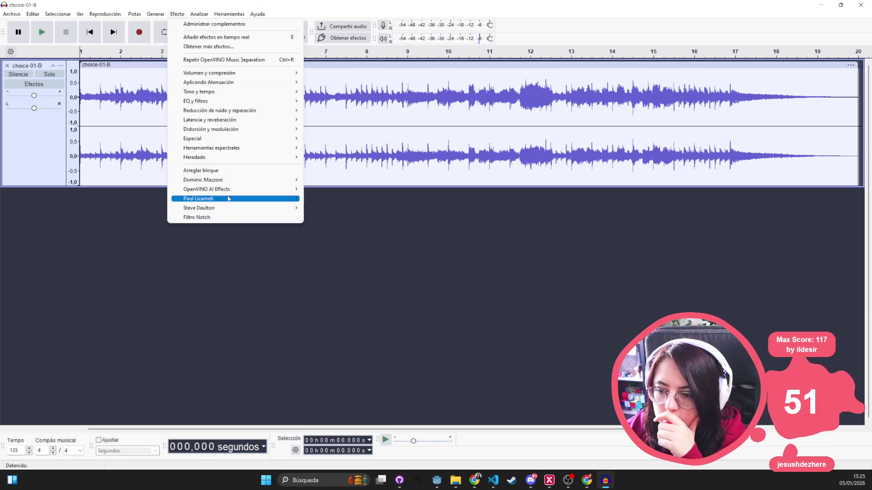
pyautogui.moveTo(255, 190)
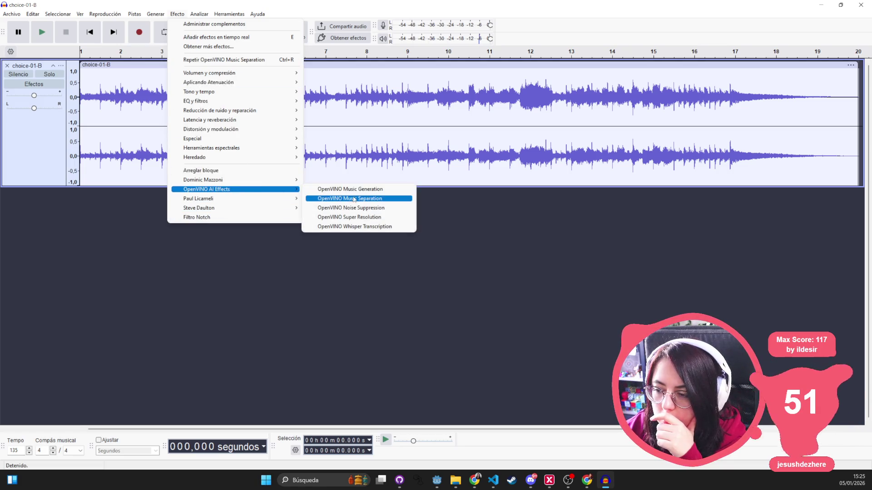
pyautogui.click(354, 199)
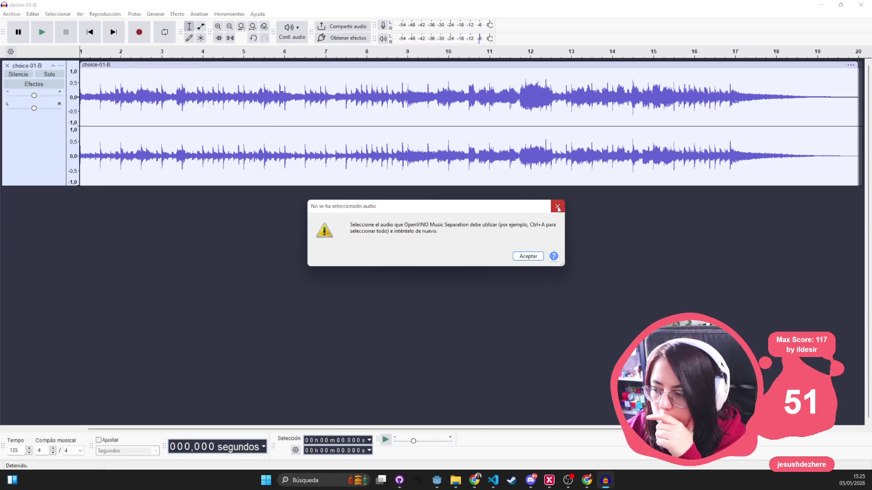
pyautogui.click(557, 206)
pyautogui.hotkey('ctrl', 'a')
# - Apply OpenVINO Music Separation to the whole choice-01-B track with its current settings
pyautogui.click(177, 14)
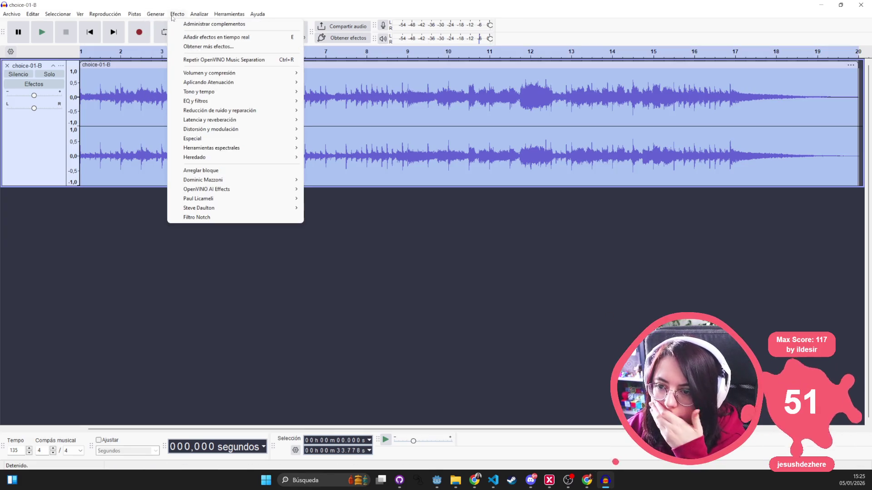
pyautogui.moveTo(215, 193)
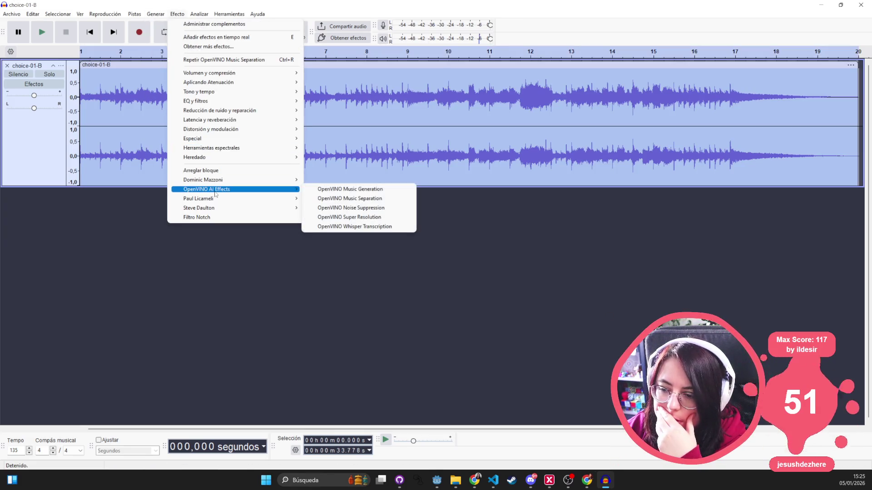
pyautogui.click(355, 200)
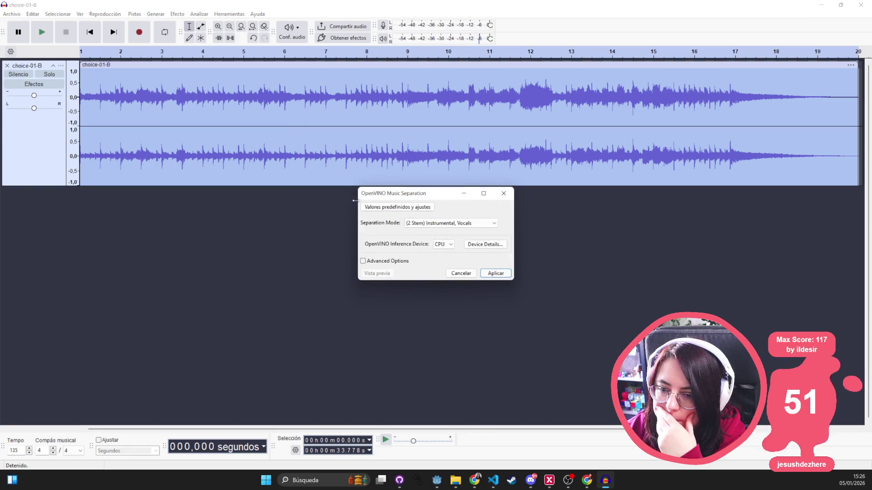
pyautogui.click(495, 274)
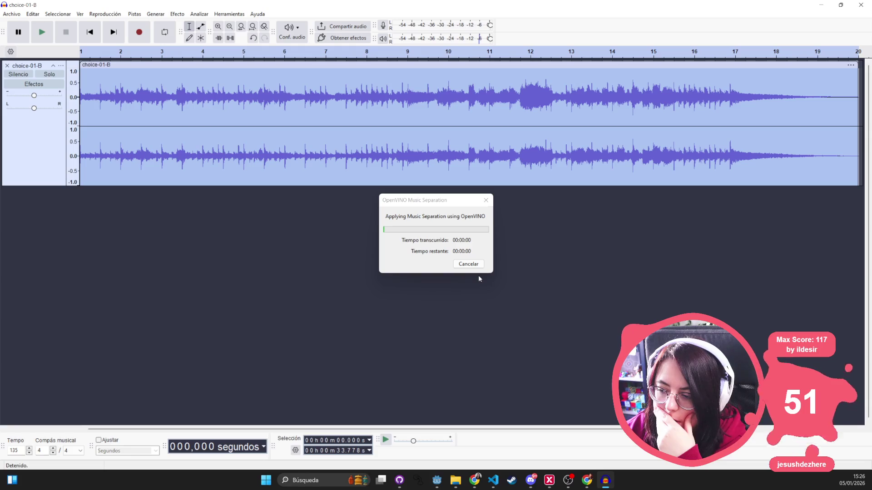
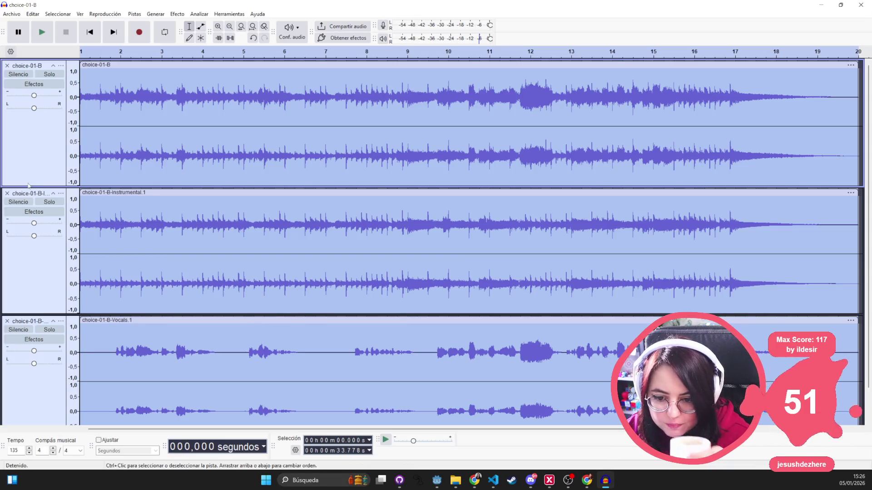
# - Select only the Vocals track and bring up the Archivo menu for exporting
pyautogui.scroll(-1, 331, 374)
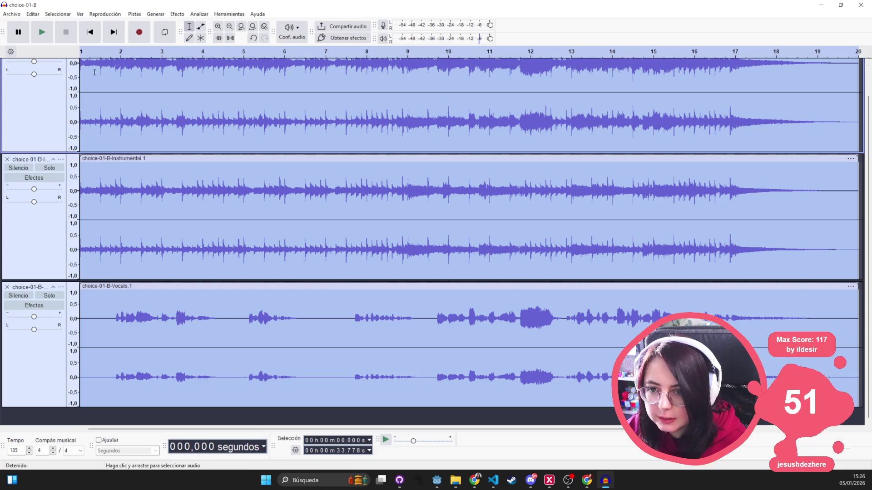
pyautogui.click(50, 349)
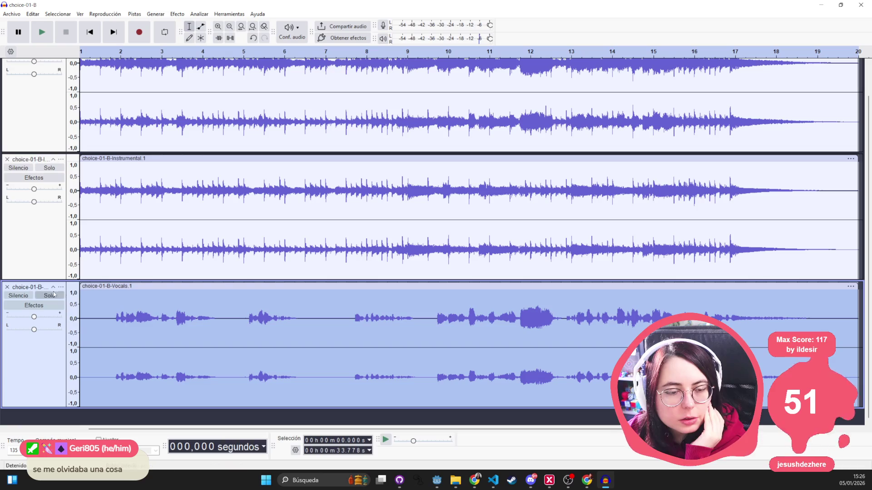
pyautogui.scroll(1, 160, 276)
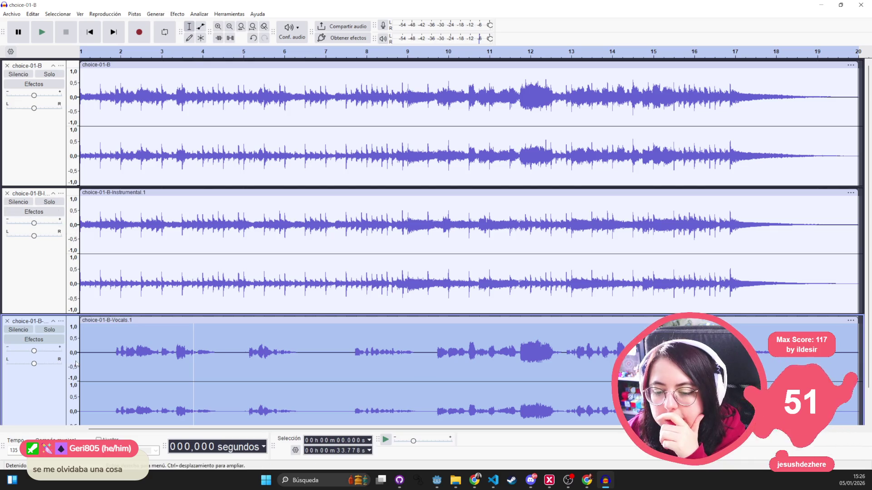
pyautogui.click(11, 14)
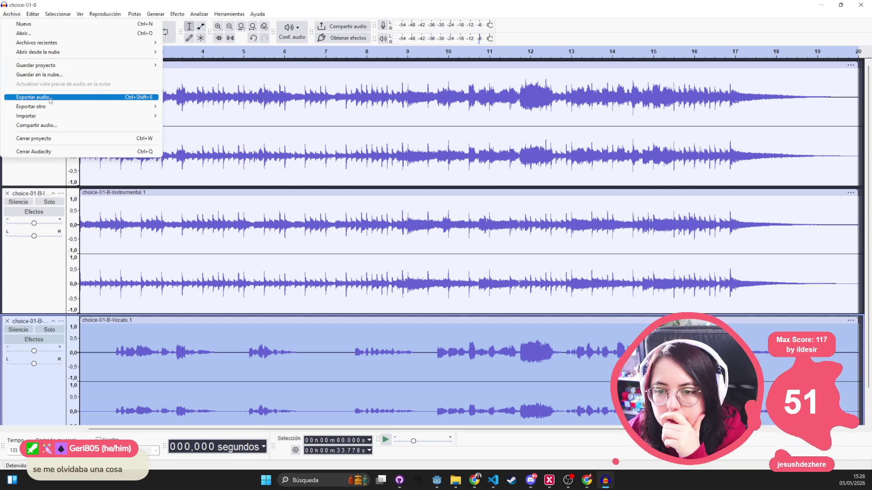
# - Export each track as its own OGG into take_it, removing backing_voices from the folder path
pyautogui.click(51, 101)
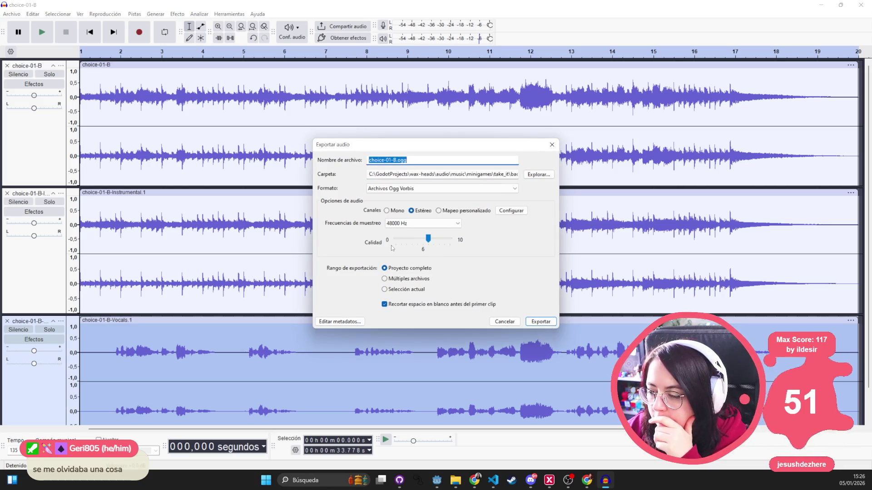
pyautogui.click(404, 280)
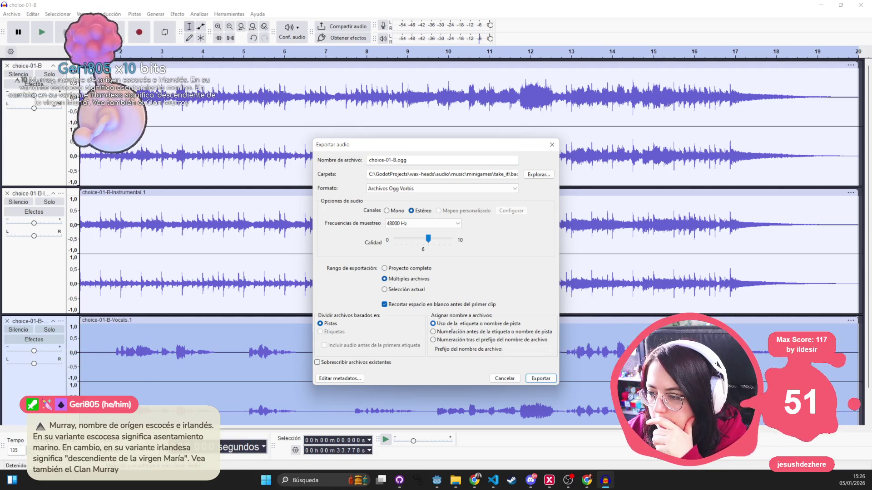
pyautogui.moveTo(447, 173); pyautogui.dragTo(522, 174)
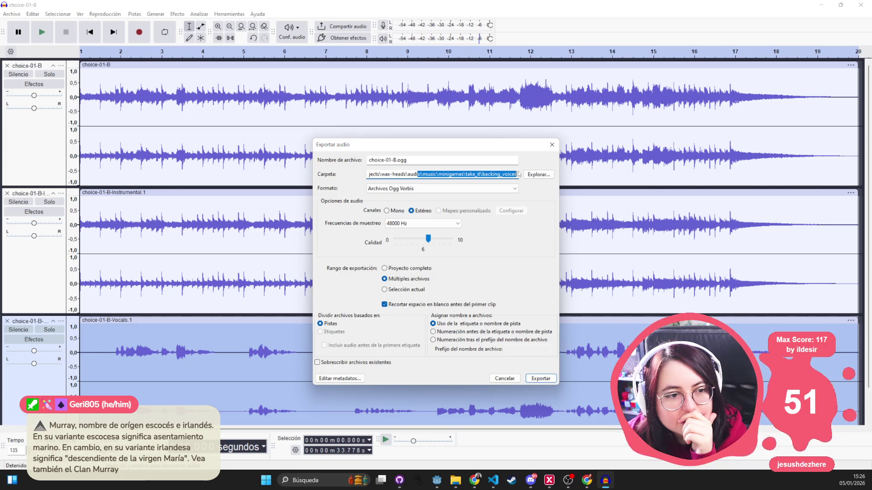
pyautogui.moveTo(485, 175); pyautogui.dragTo(516, 175)
pyautogui.press('BackSpace')
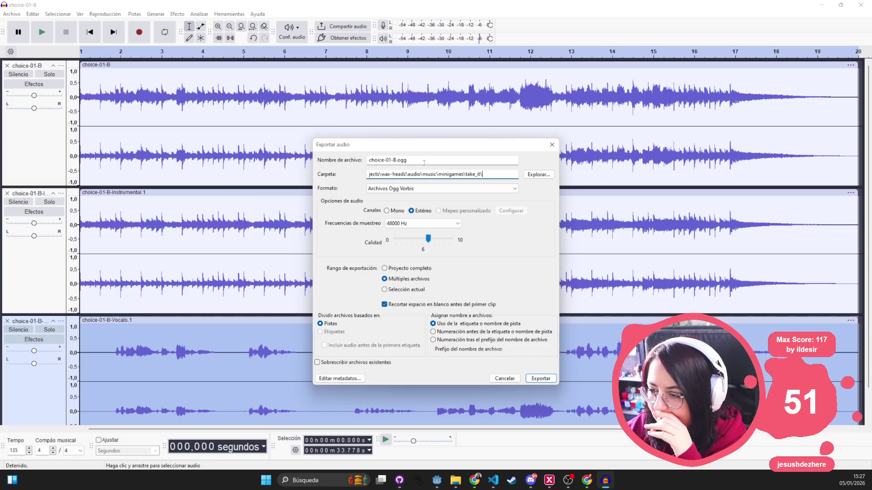
pyautogui.click(536, 379)
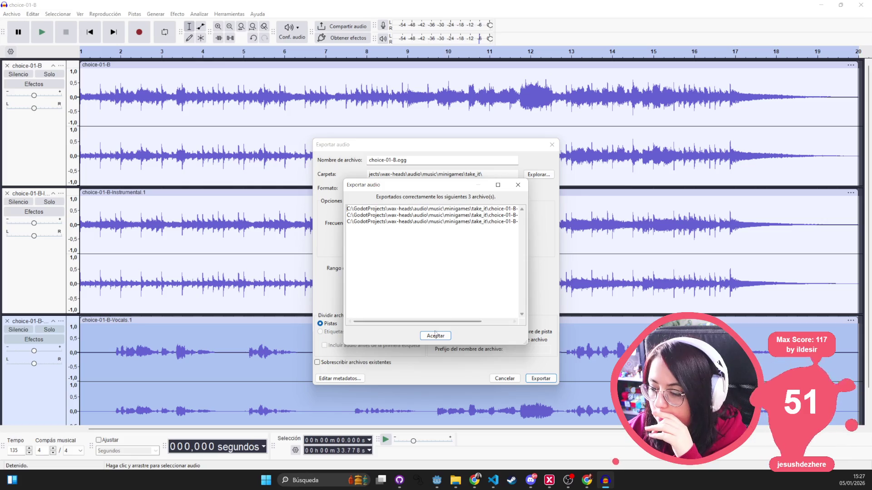
pyautogui.moveTo(456, 321); pyautogui.dragTo(485, 321)
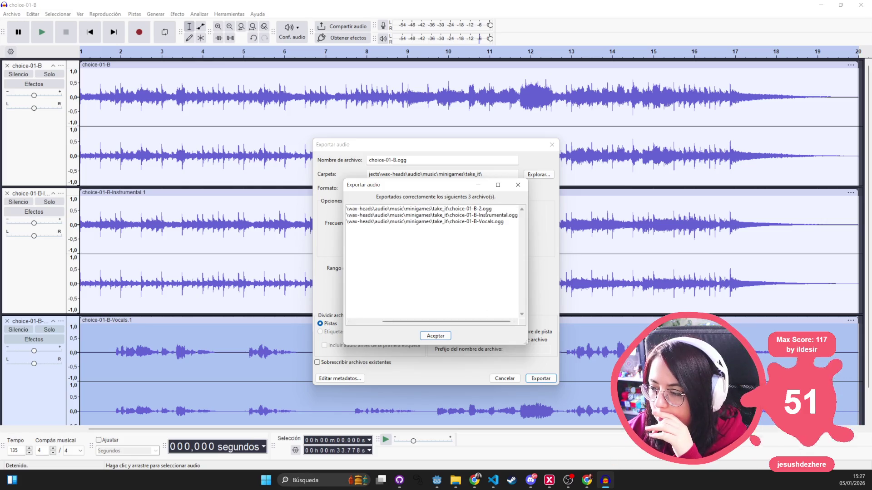
pyautogui.click(443, 339)
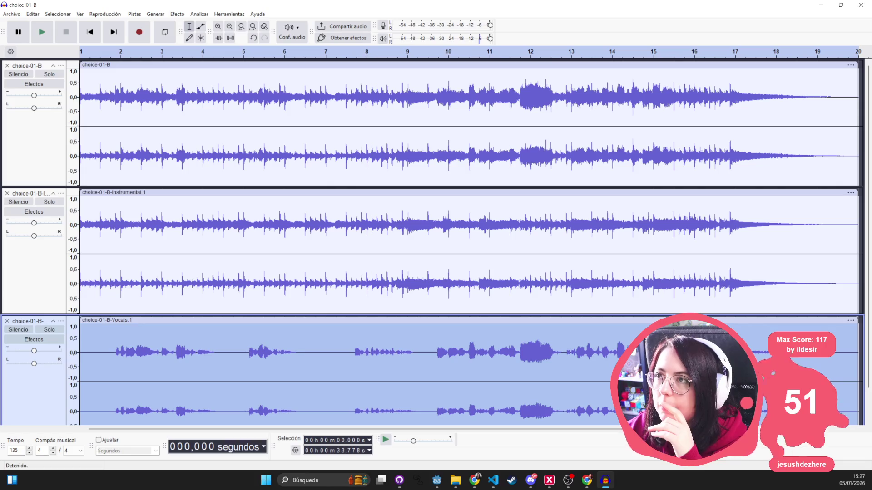
# - Test-play the exported choice-01-B Instrumental OGG from the take_it folder, then close Media Player
pyautogui.click(455, 480)
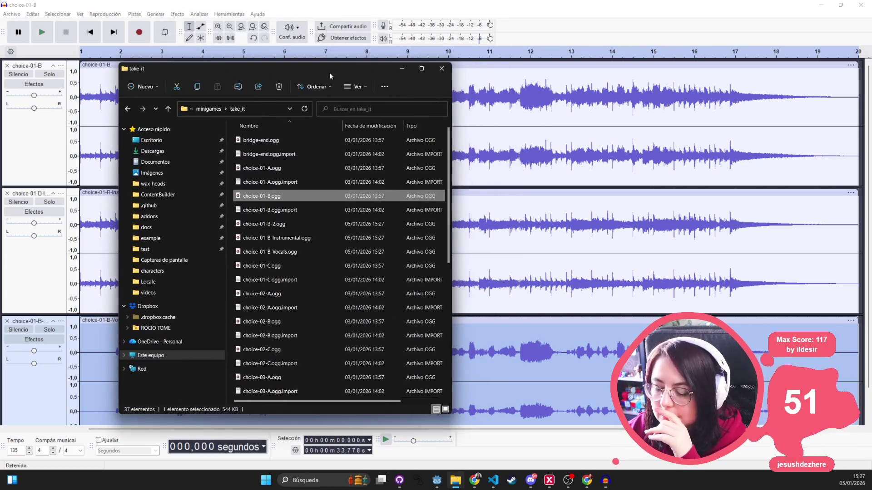
pyautogui.click(285, 240)
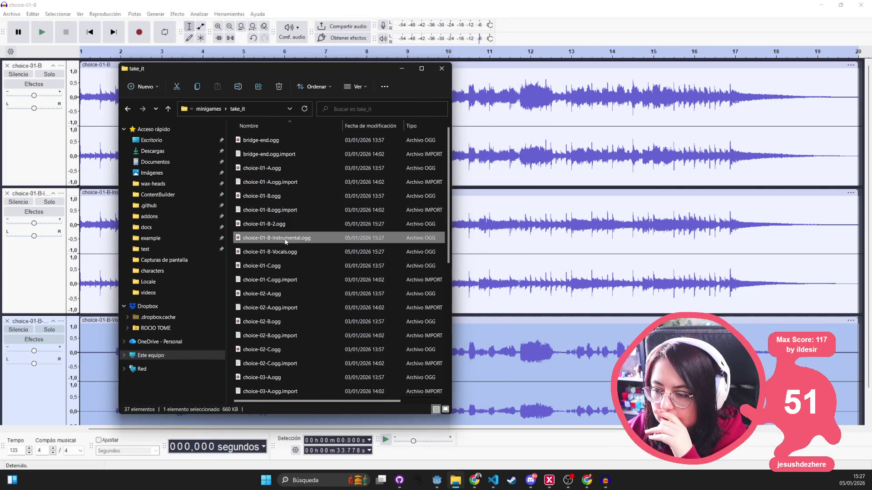
pyautogui.doubleClick(290, 241)
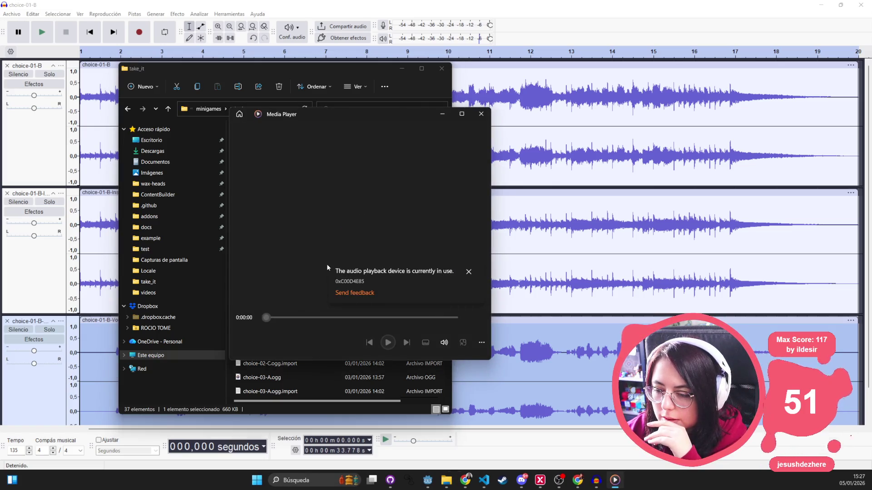
pyautogui.click(481, 114)
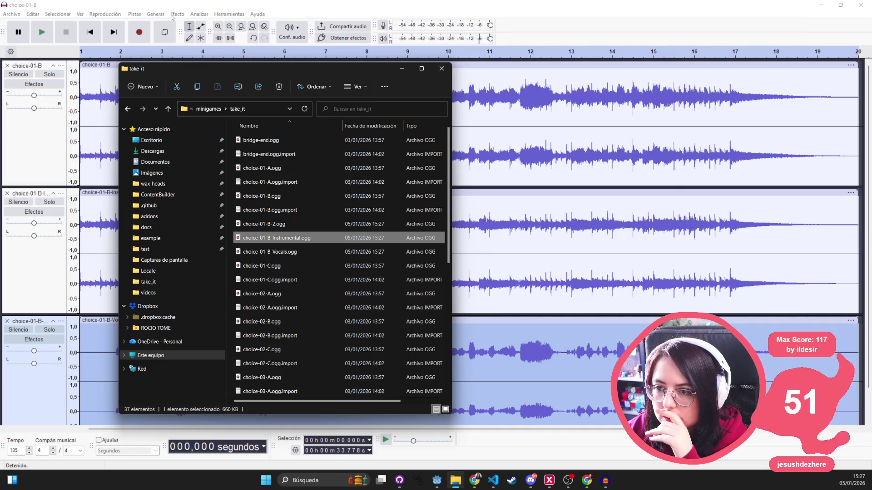
# - Back in Audacity, select all audio and delete it from the three tracks
pyautogui.click(198, 14)
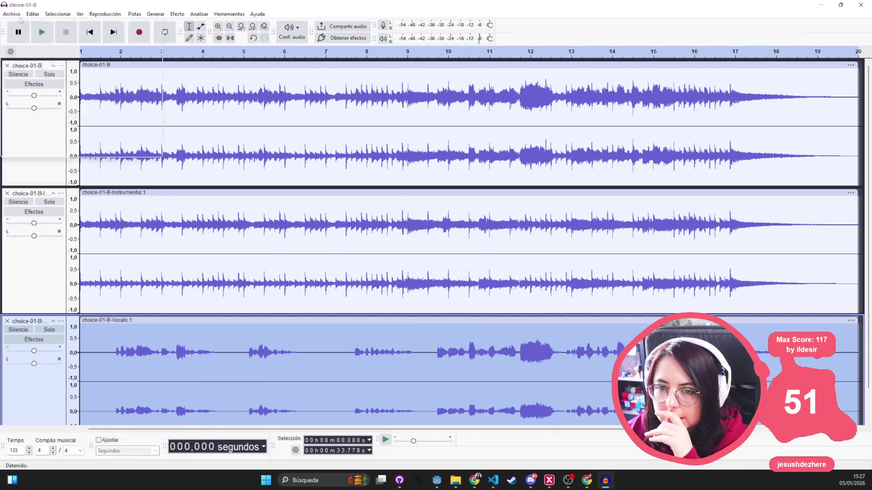
pyautogui.moveTo(17, 17)
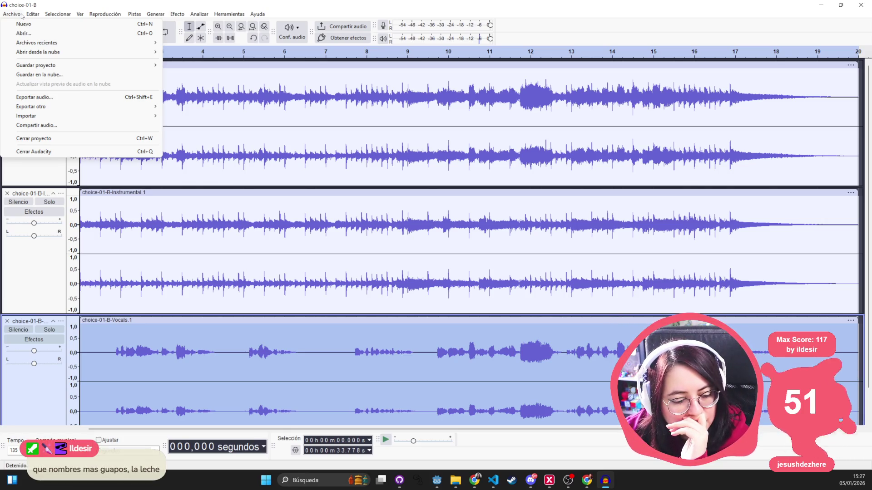
pyautogui.click(177, 14)
pyautogui.hotkey('alt', 'Tab')
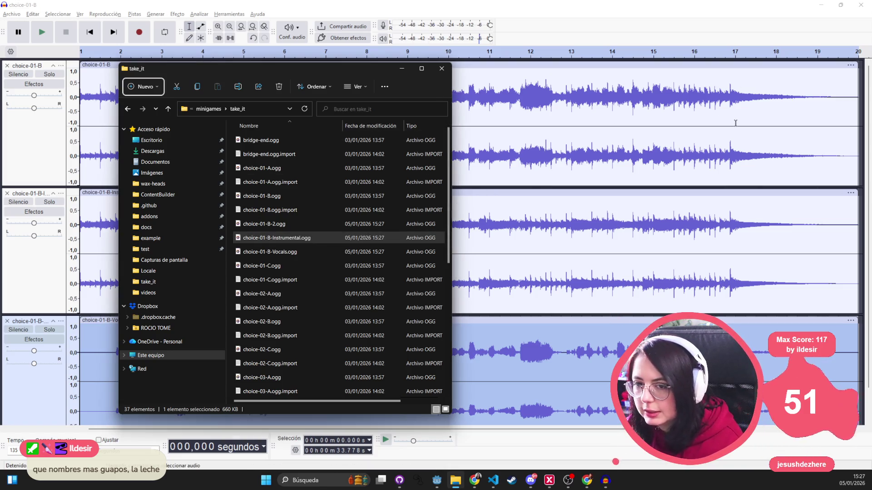
pyautogui.hotkey('alt', 'Tab')
pyautogui.hotkey('ctrl', 'a')
pyautogui.press('Delete')
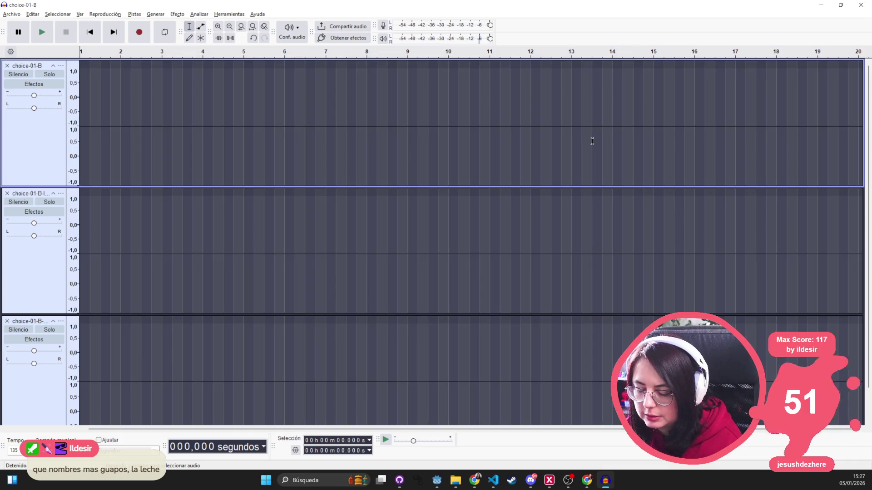
# - Remove the empty tracks and drag choice-01-A.ogg from take_it into Audacity as a track
pyautogui.click(8, 65)
pyautogui.click(8, 66)
pyautogui.click(7, 66)
pyautogui.hotkey('alt', 'Tab')
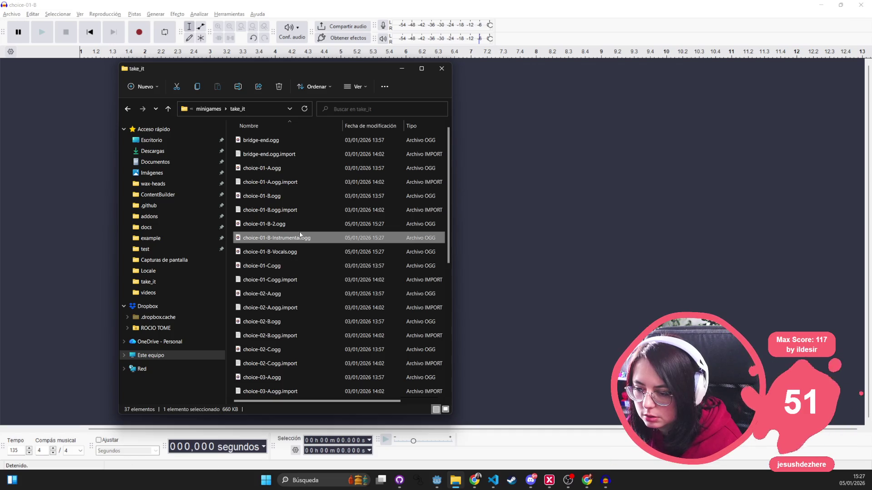
pyautogui.doubleClick(279, 238)
pyautogui.rightClick(280, 238)
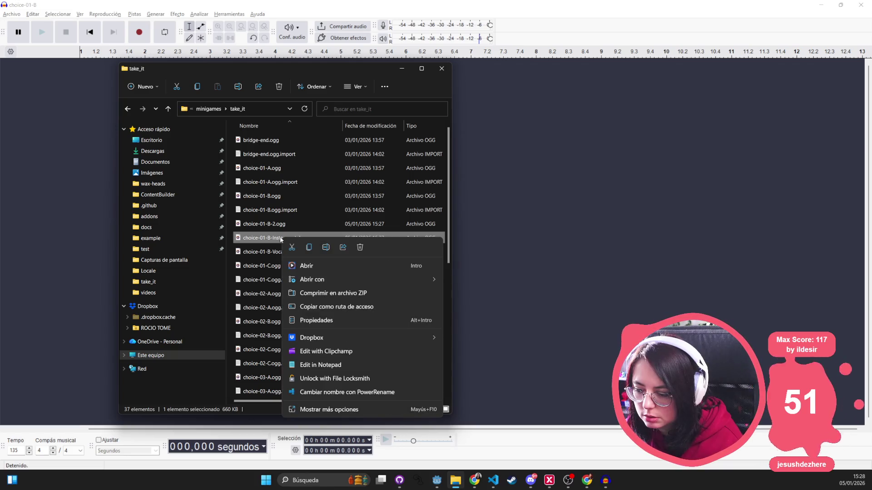
pyautogui.click(250, 241)
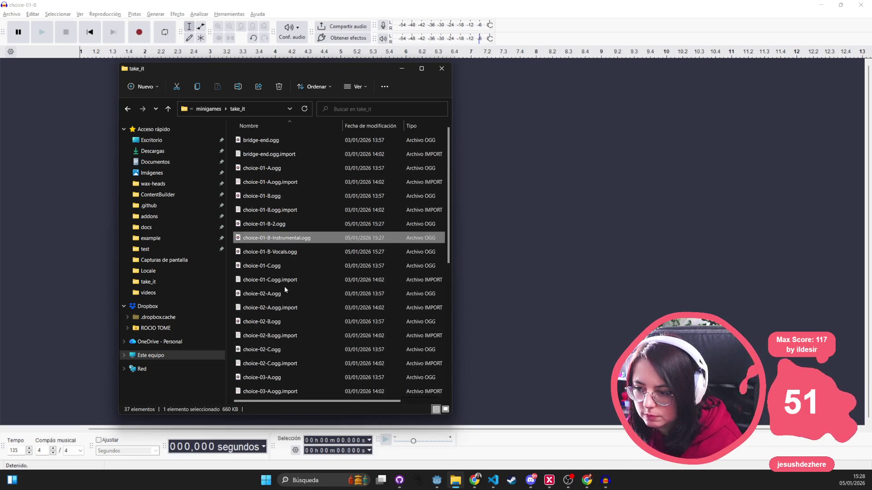
pyautogui.click(277, 169)
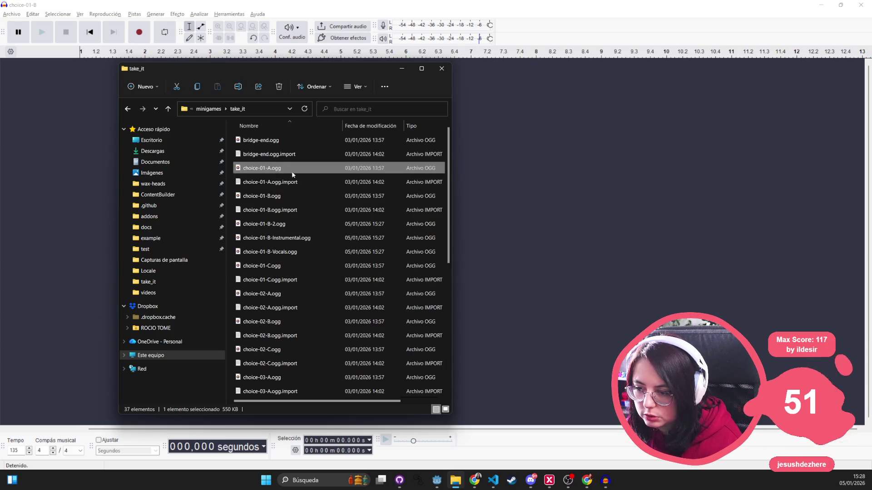
pyautogui.moveTo(55, 136); pyautogui.dragTo(55, 137)
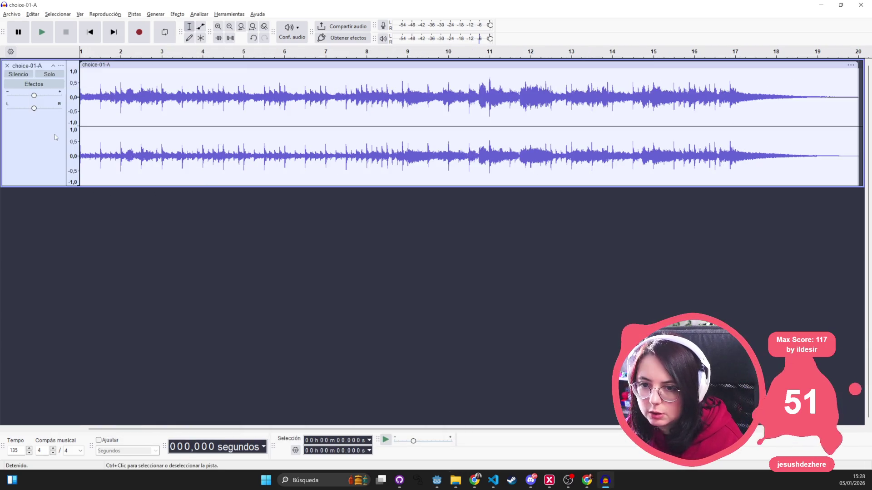
# - Open Manage Macros from Herramientas > Aplicar macro with export_only_voice selected
pyautogui.click(134, 15)
pyautogui.click(135, 15)
pyautogui.click(177, 14)
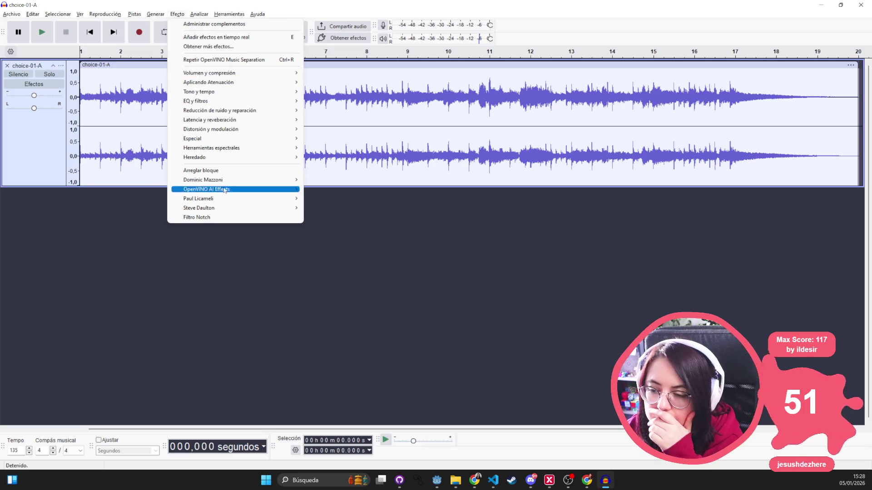
pyautogui.moveTo(226, 15)
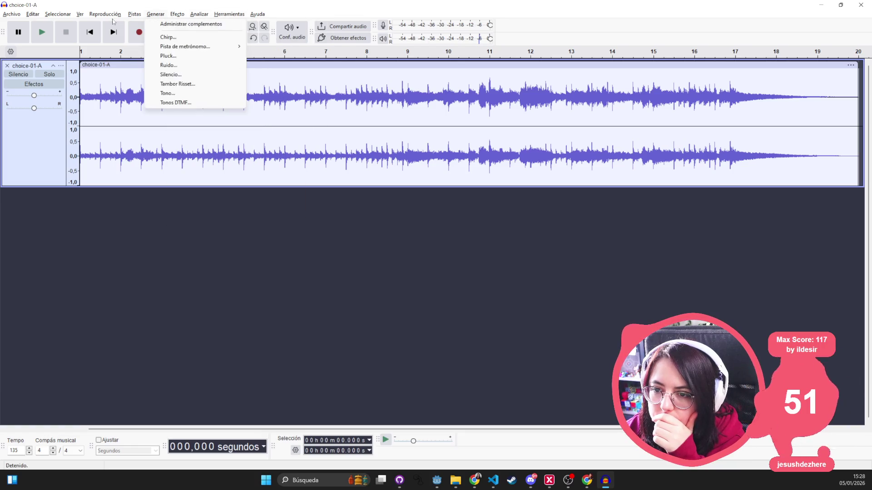
pyautogui.moveTo(137, 15)
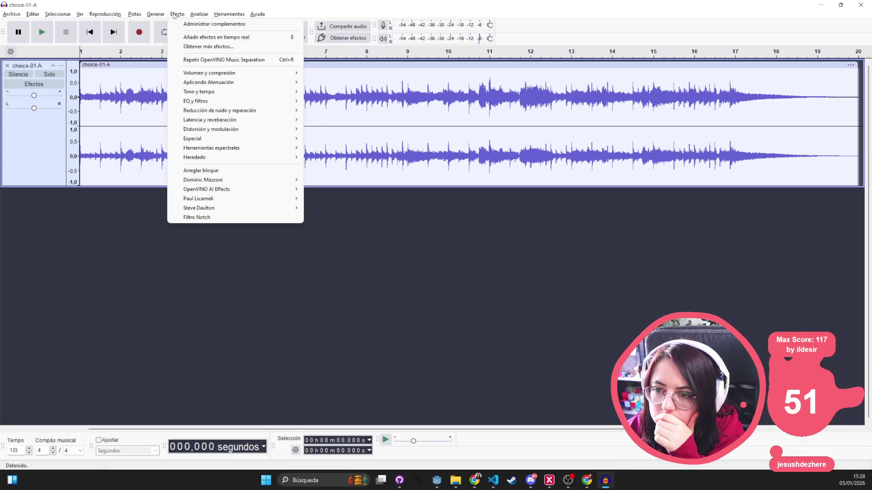
pyautogui.moveTo(274, 51)
pyautogui.click(254, 36)
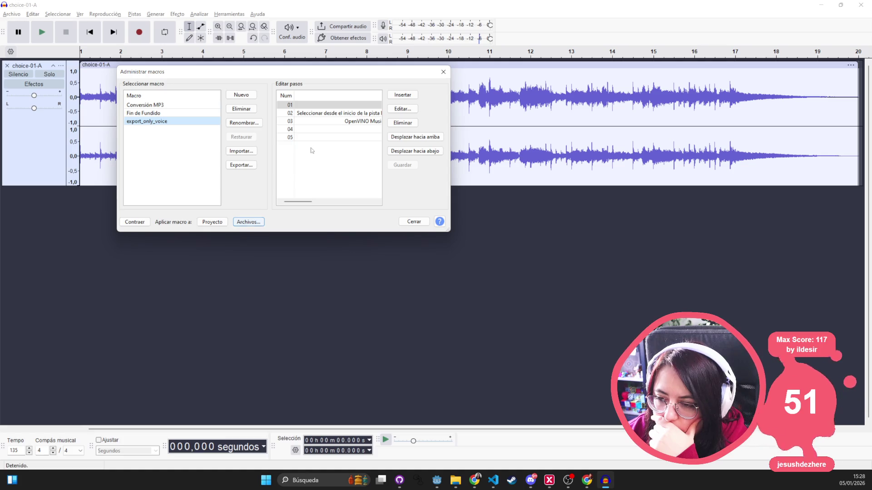
# - Inspect the Importar2 step's filename parameters in export_only_voice, leaving them unchanged
pyautogui.moveTo(288, 204)
pyautogui.mouseDown()
pyautogui.moveTo(345, 203)
pyautogui.moveTo(313, 202)
pyautogui.mouseUp()
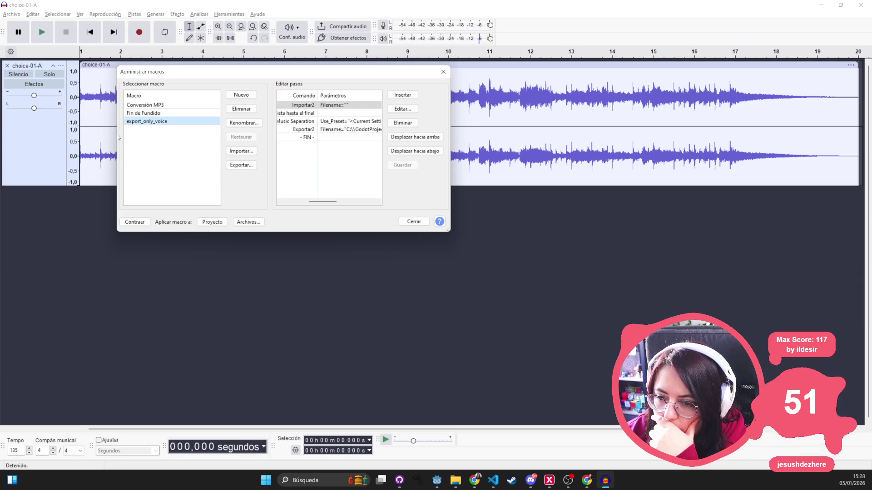
pyautogui.moveTo(114, 135); pyautogui.dragTo(23, 135)
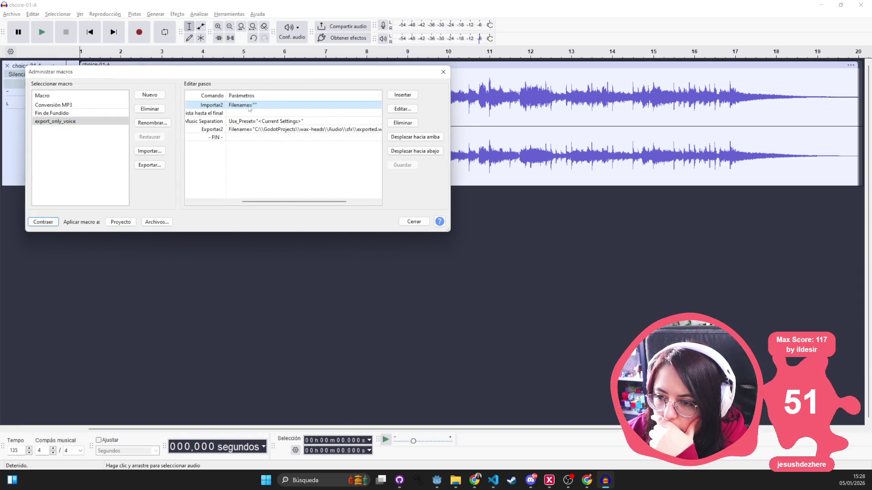
pyautogui.doubleClick(257, 107)
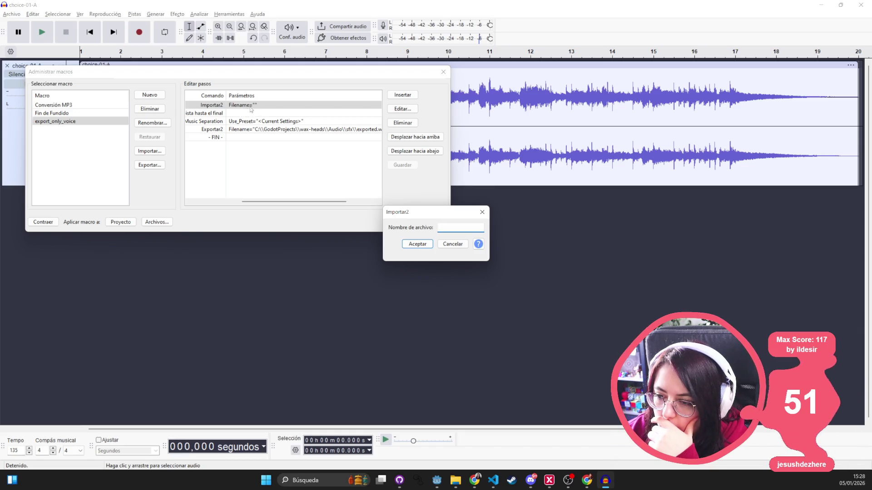
pyautogui.click(483, 212)
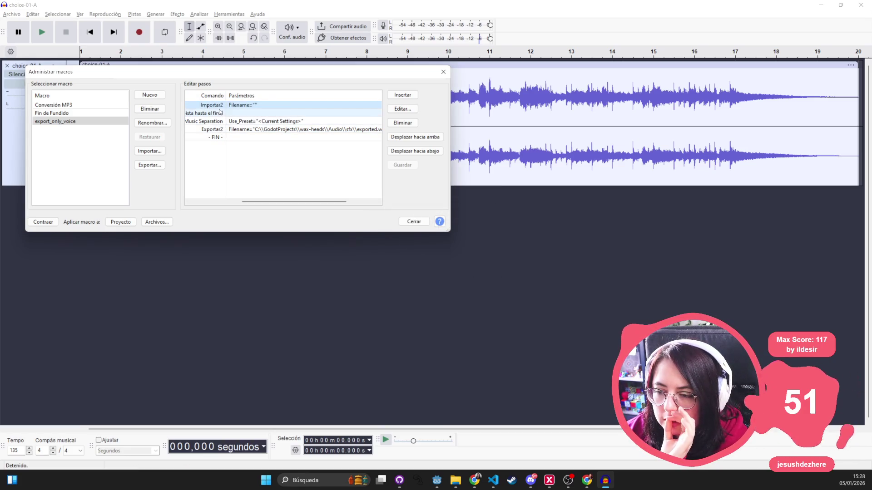
# - Try Apply Macro to Files, dismiss the save-first warning, close Manage Macros and close the project
pyautogui.click(162, 222)
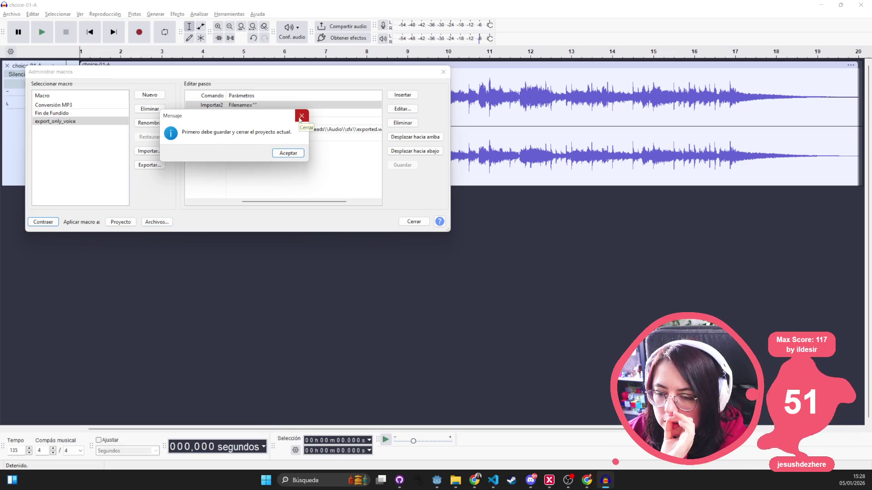
pyautogui.click(281, 155)
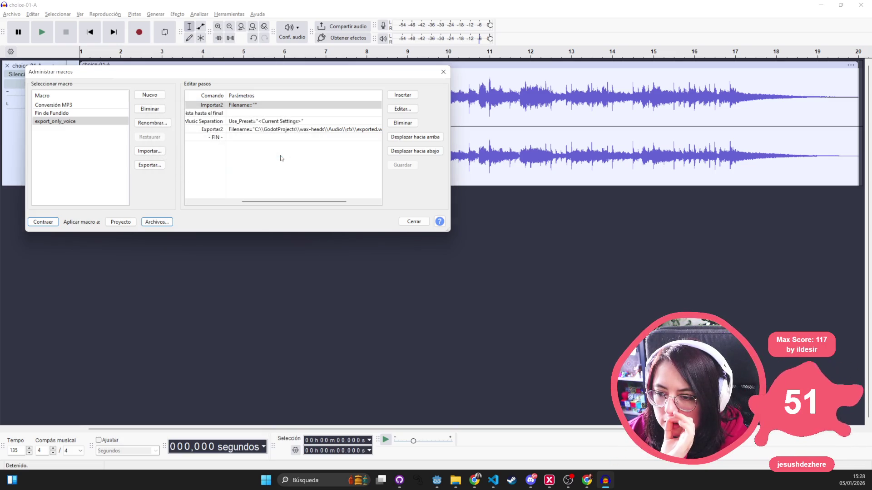
pyautogui.click(444, 72)
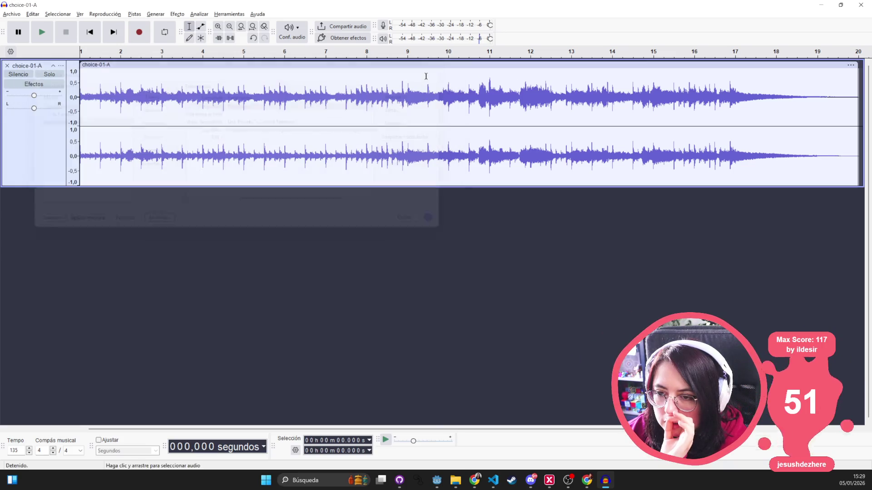
pyautogui.click(12, 14)
pyautogui.click(18, 50)
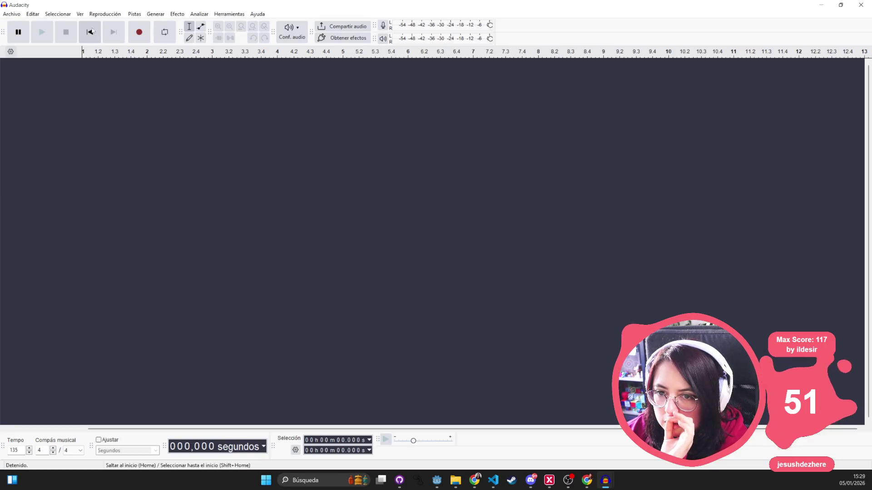
# - Reopen Manage Macros, move it left and widen it to show full step parameters
pyautogui.click(177, 14)
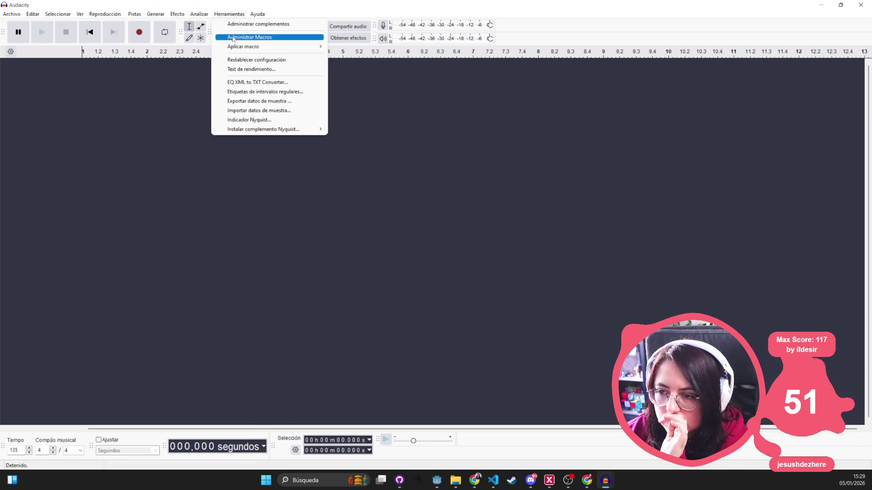
pyautogui.click(234, 37)
pyautogui.moveTo(353, 156); pyautogui.dragTo(171, 142)
pyautogui.moveTo(279, 276); pyautogui.dragTo(303, 279)
pyautogui.moveTo(421, 182); pyautogui.dragTo(677, 182)
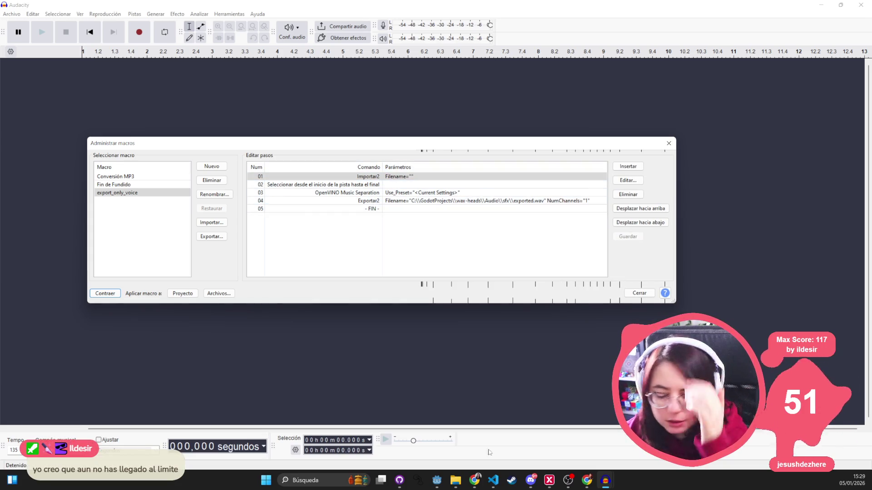
# - In Chrome, restore the window and enter 'audacity parameterfilename' in the address bar
pyautogui.moveTo(476, 484)
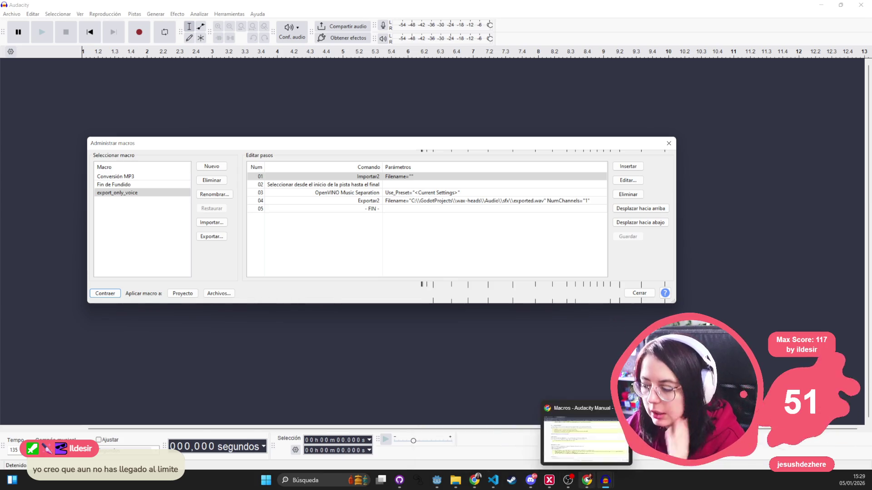
pyautogui.click(586, 481)
pyautogui.doubleClick(268, 16)
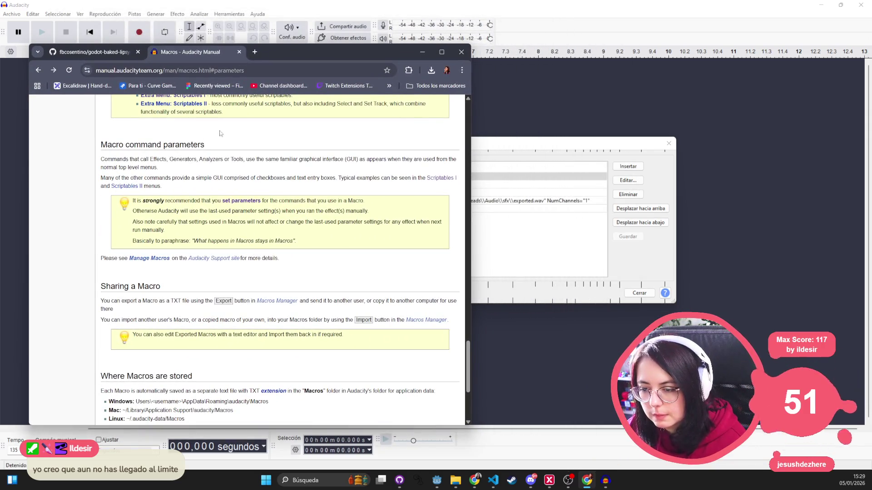
pyautogui.click(200, 69)
pyautogui.write('a')
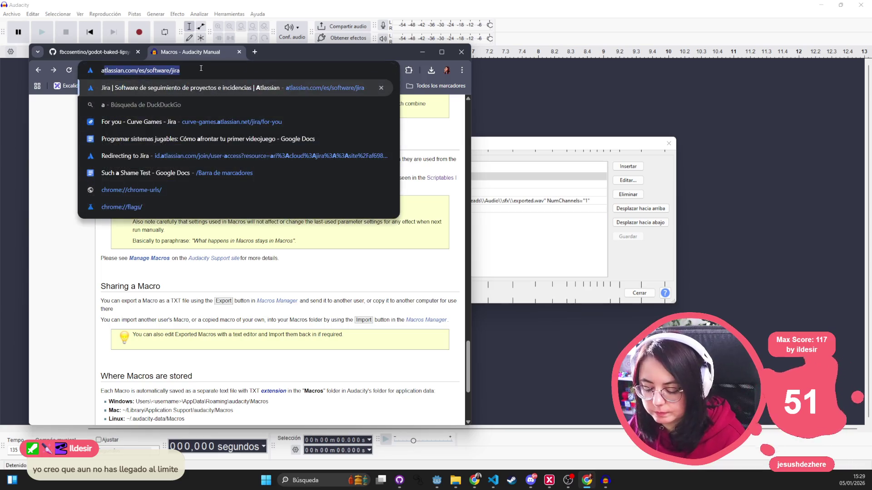
pyautogui.write('udacity paramet')
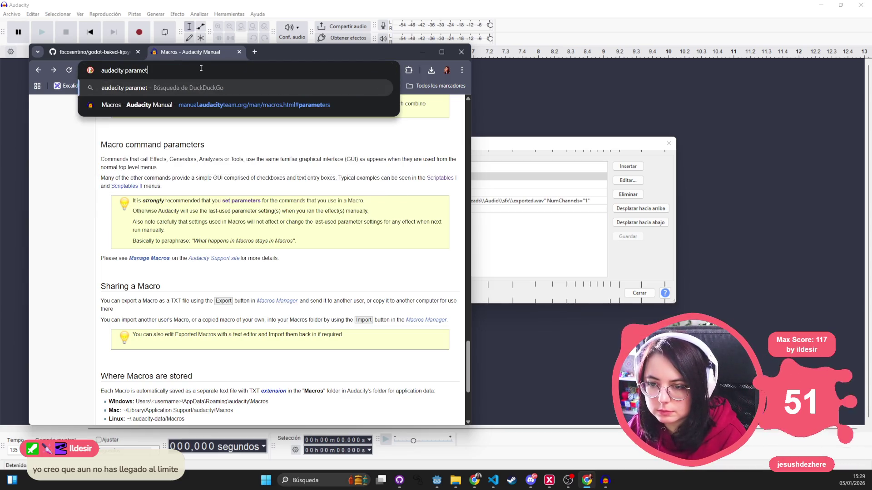
pyautogui.write('erfilename')
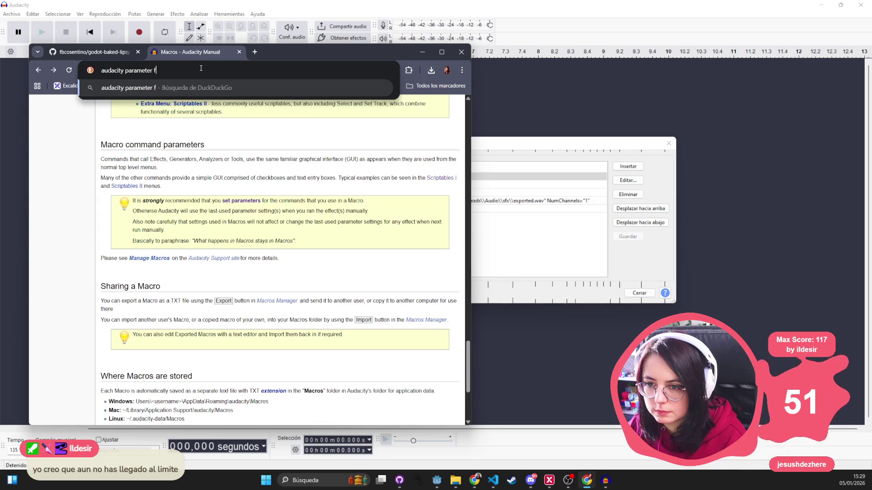
# - Run the 'audacity parameterfilename' search and scroll through the results
pyautogui.press('Return')
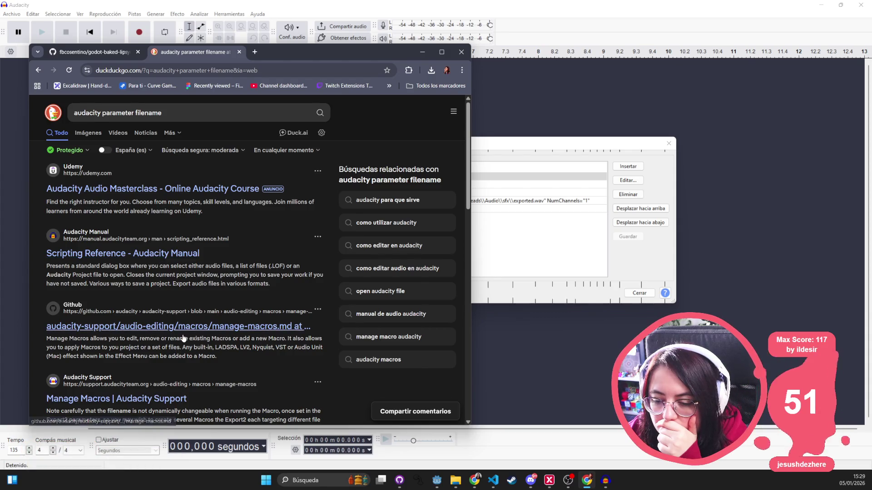
pyautogui.scroll(-2, 168, 335)
# - Read the GitHub manage-macros.md guide down to Macro Command Parameters, then return to the results
pyautogui.click(140, 242)
pyautogui.scroll(-4, 146, 291)
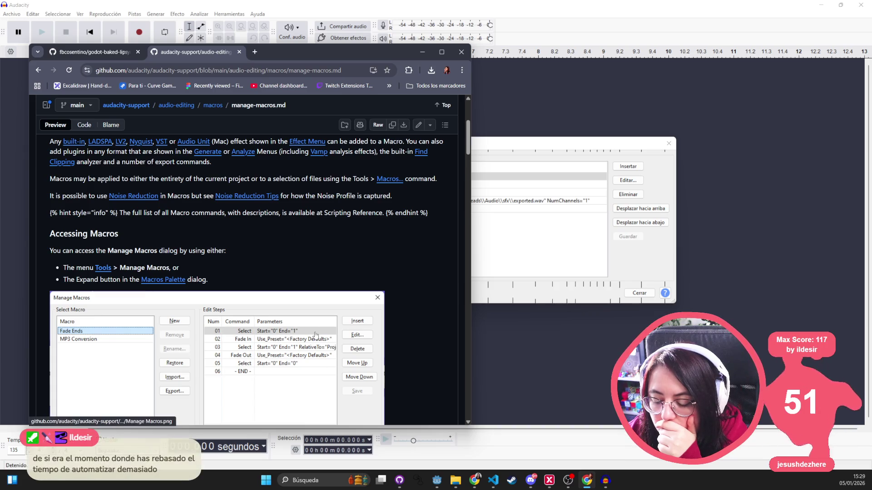
pyautogui.scroll(-4, 316, 335)
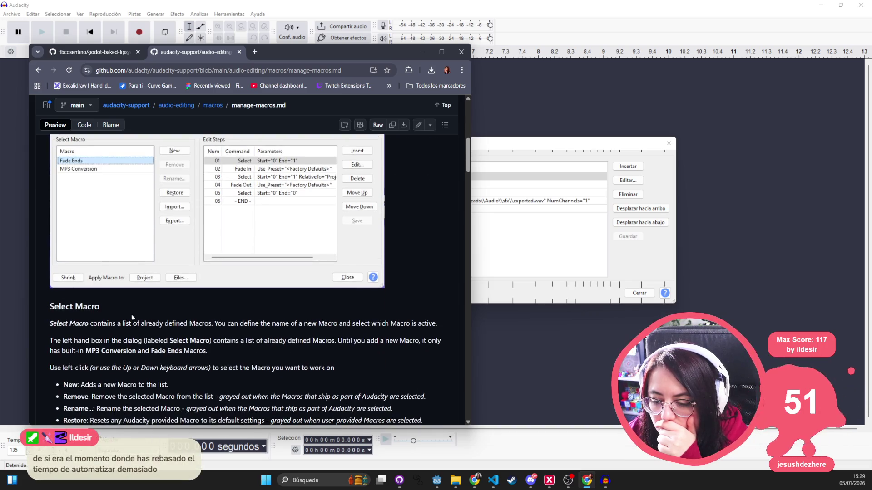
pyautogui.scroll(-5, 132, 315)
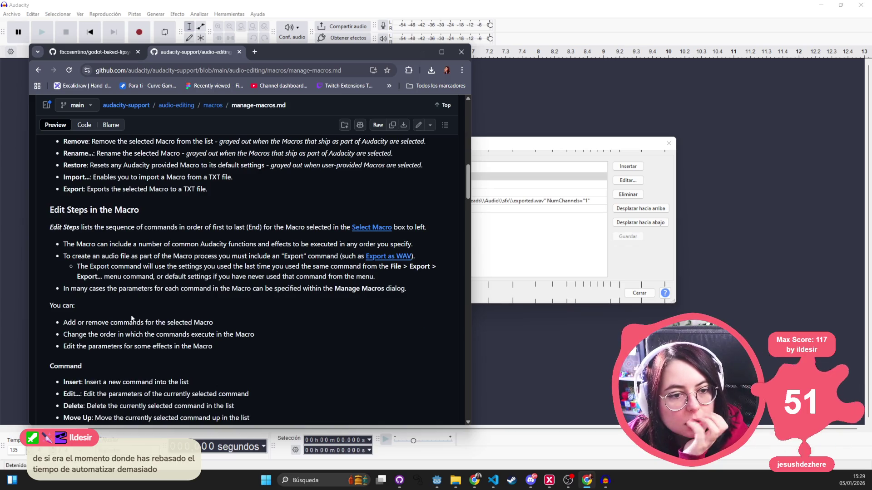
pyautogui.scroll(-4, 132, 317)
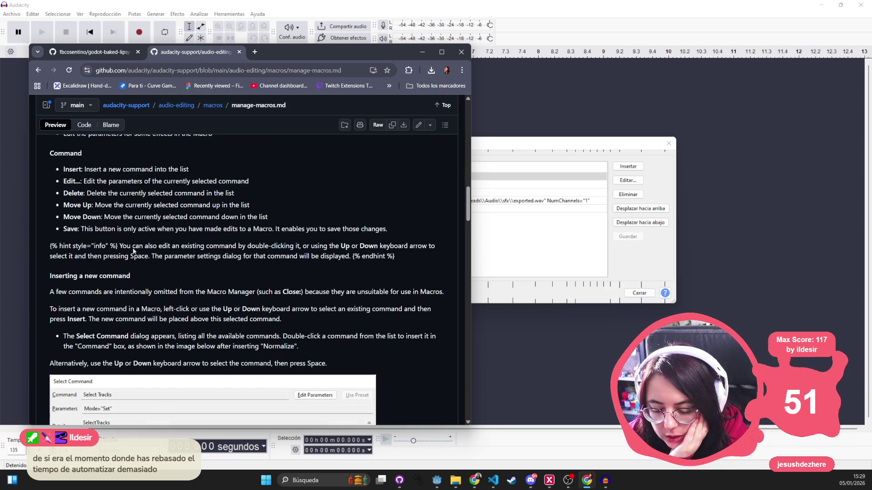
pyautogui.scroll(-4, 133, 250)
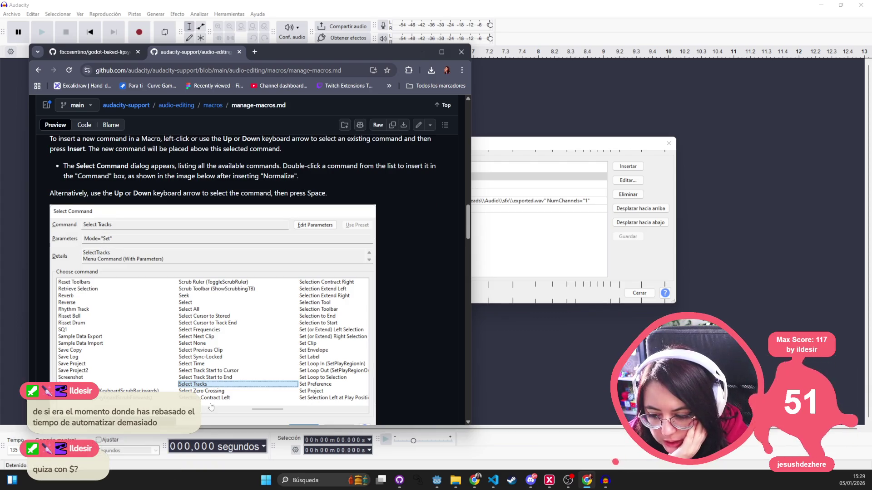
pyautogui.scroll(-5, 209, 389)
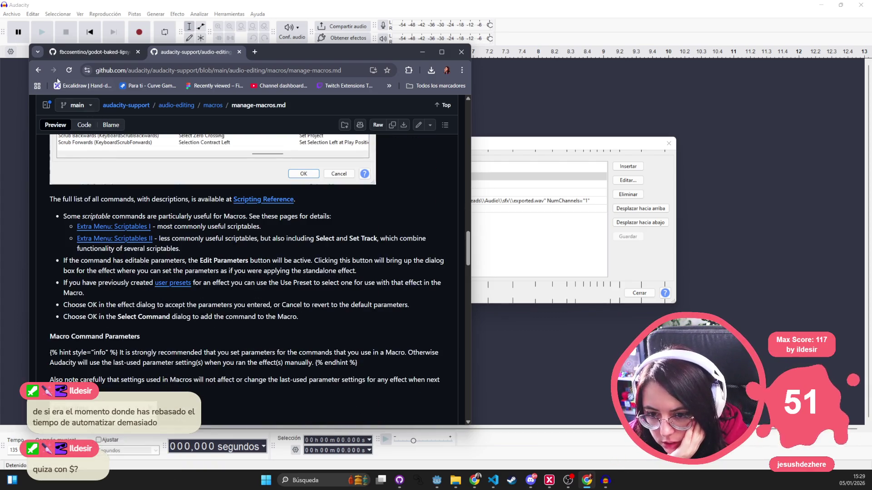
pyautogui.click(38, 69)
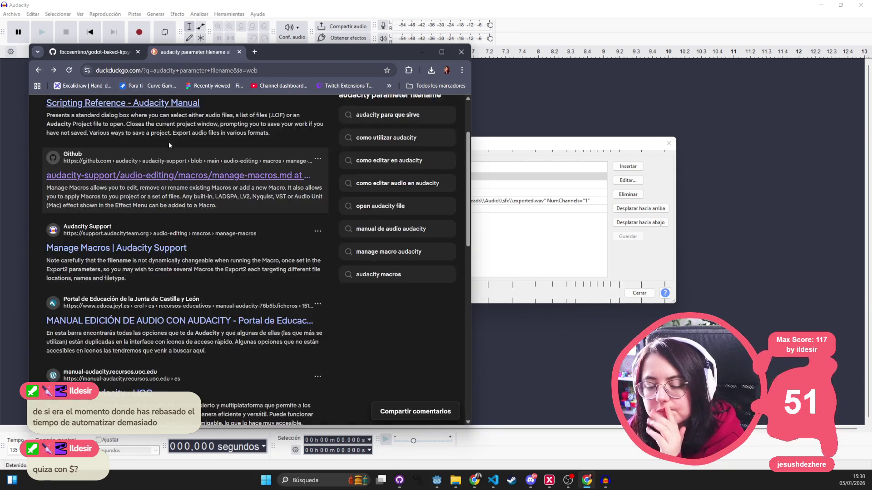
# - Search 'how to pass the filename as parameter in audacity macro' and open the Macros - Audacity Manual result
pyautogui.moveTo(203, 113); pyautogui.dragTo(102, 118)
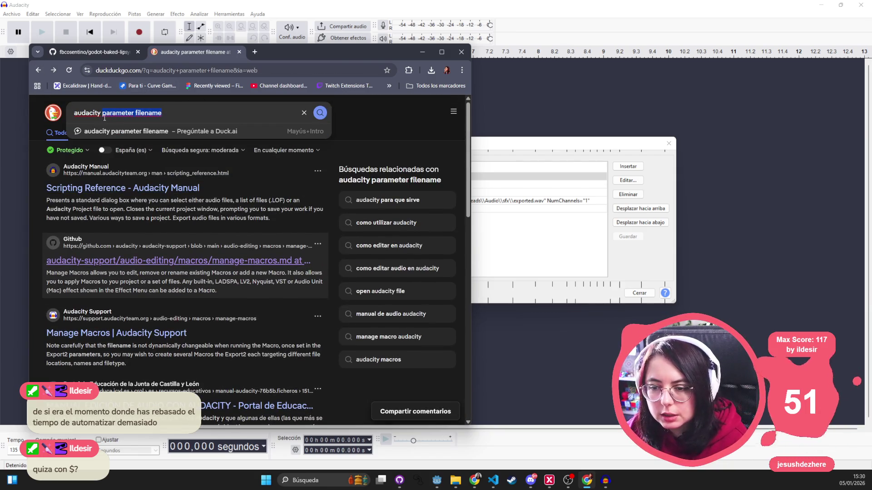
pyautogui.write('how to pass t')
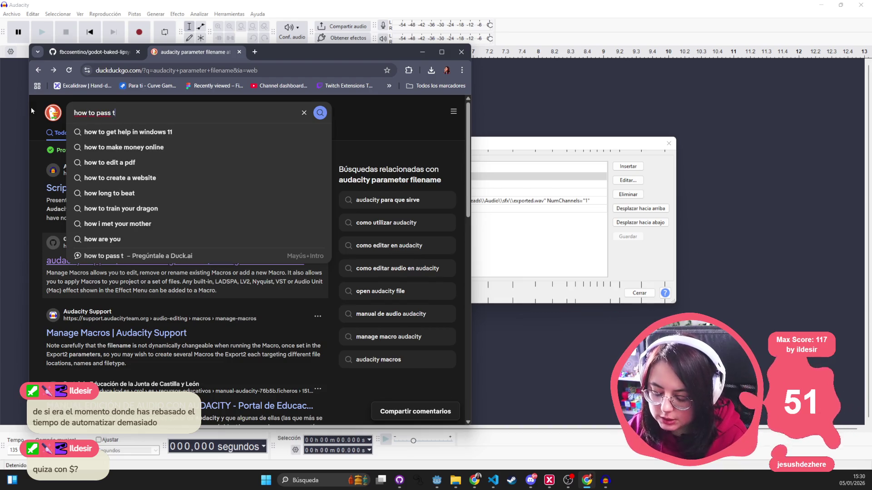
pyautogui.write('he filename as')
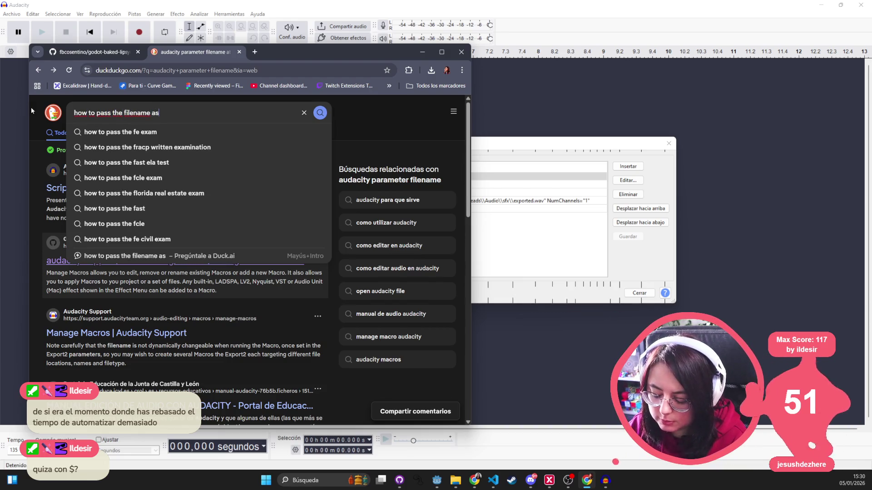
pyautogui.write(' parameter in auda')
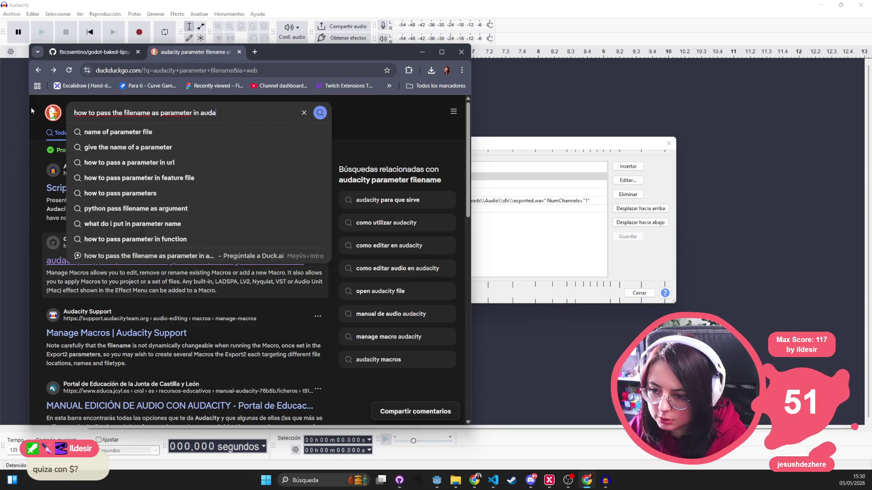
pyautogui.write('city macro')
pyautogui.press('Return')
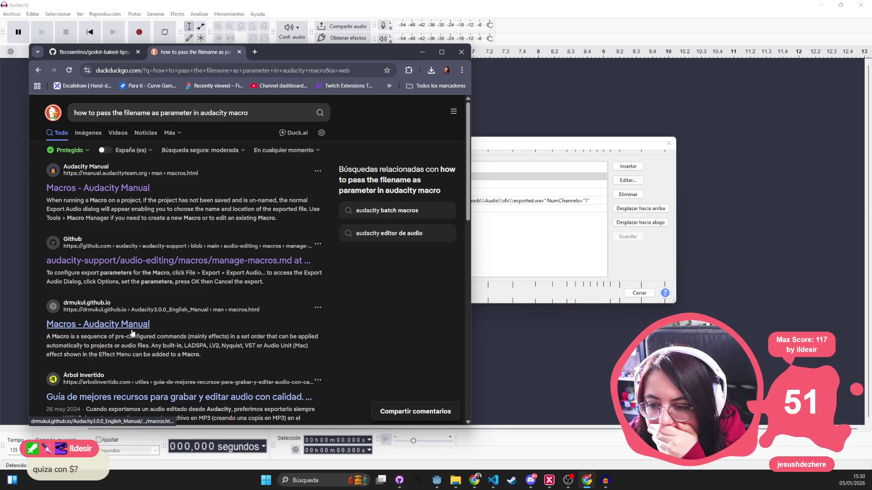
pyautogui.click(108, 199)
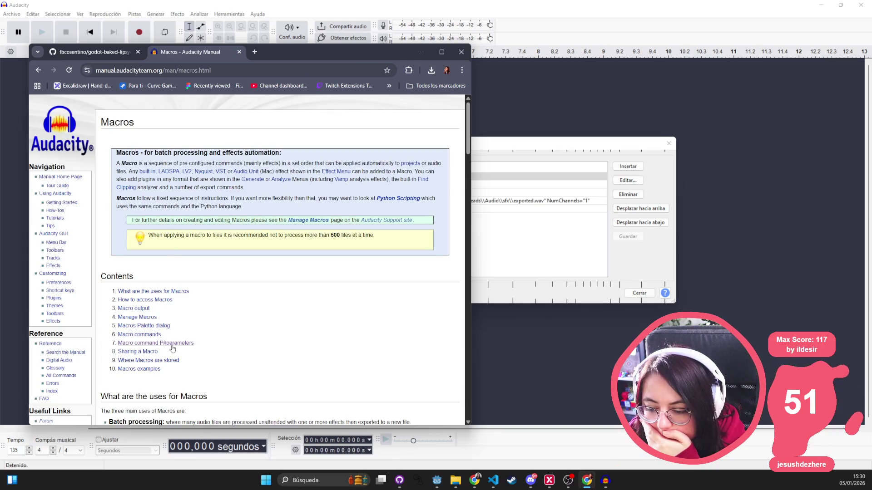
pyautogui.click(172, 348)
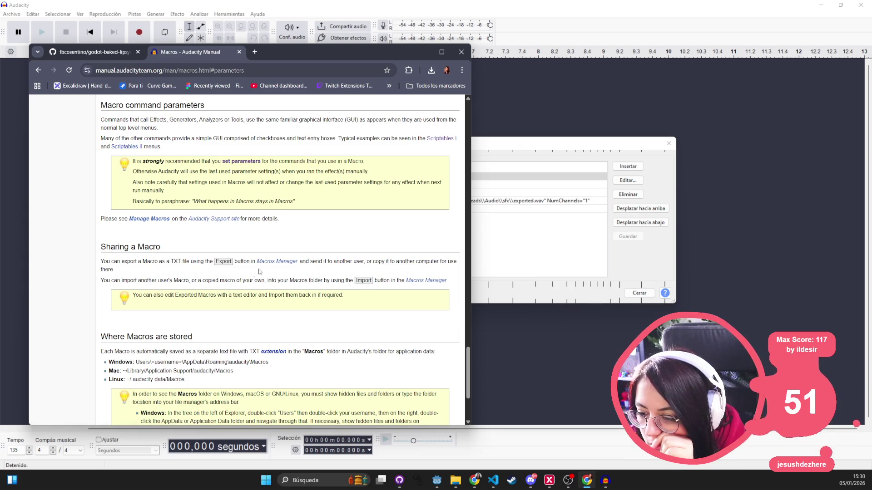
pyautogui.scroll(-3, 197, 369)
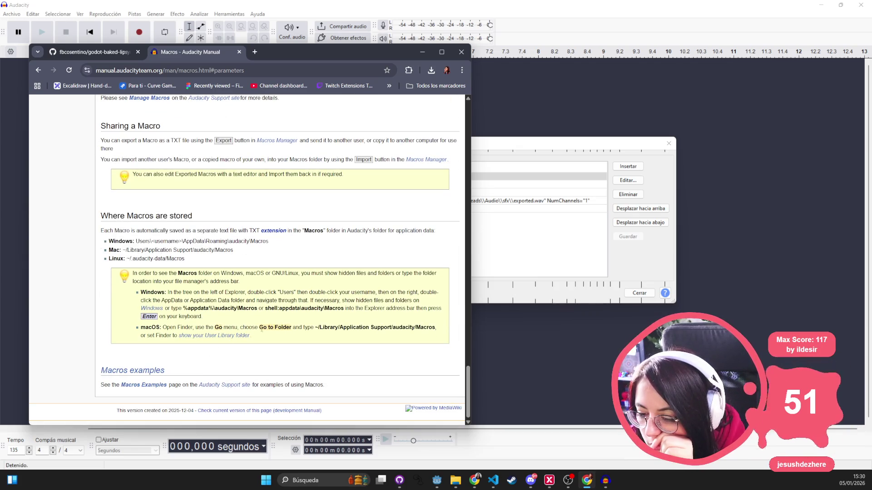
pyautogui.scroll(10, 250, 343)
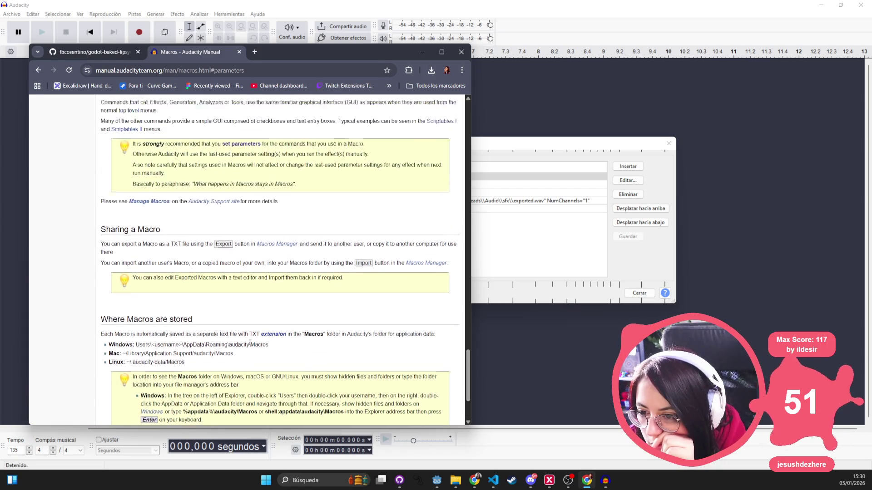
pyautogui.scroll(1, 236, 336)
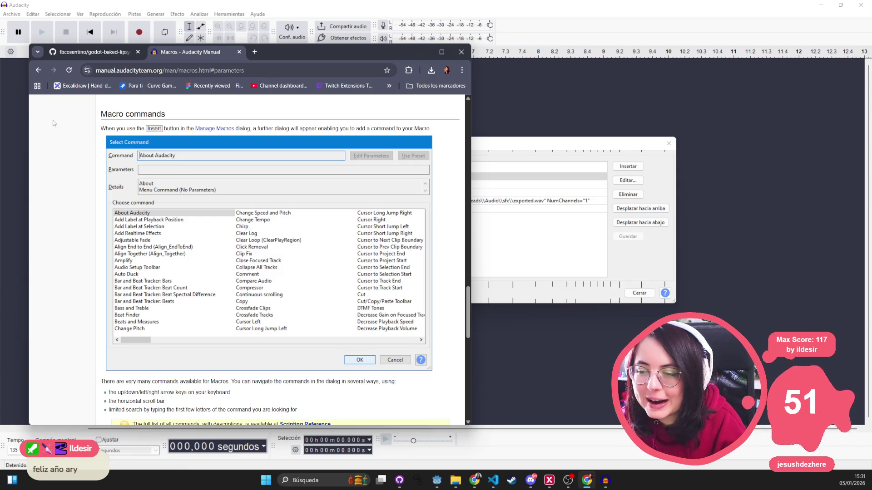
pyautogui.scroll(-6, 184, 326)
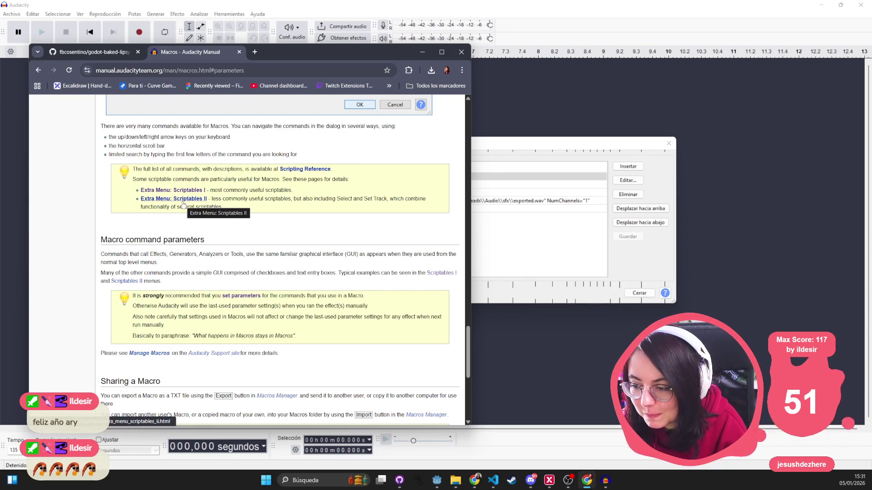
pyautogui.click(167, 193)
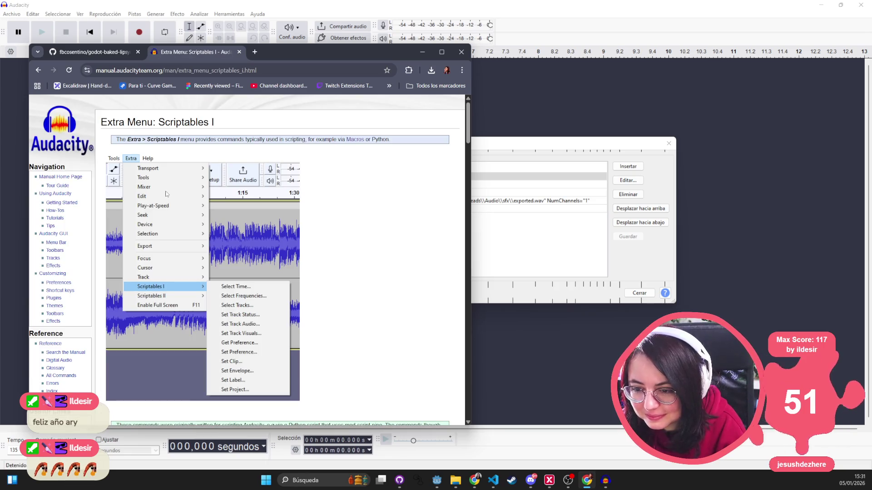
pyautogui.scroll(-4, 252, 198)
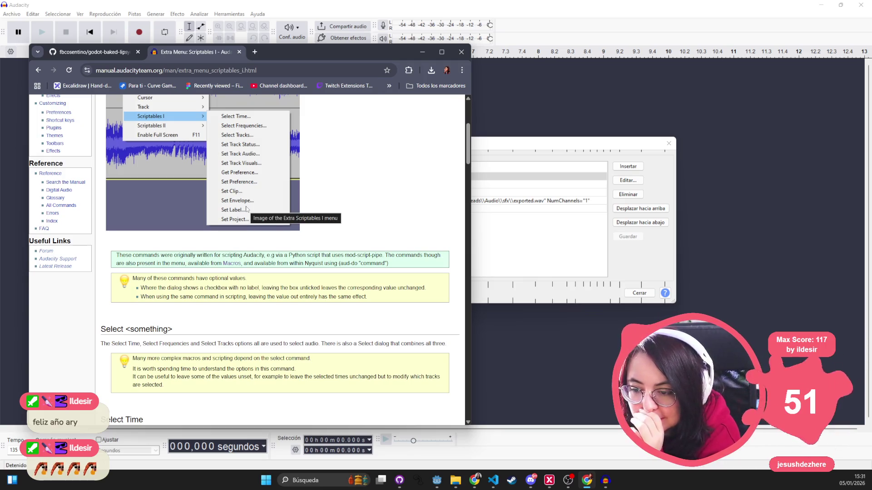
pyautogui.scroll(-4, 319, 213)
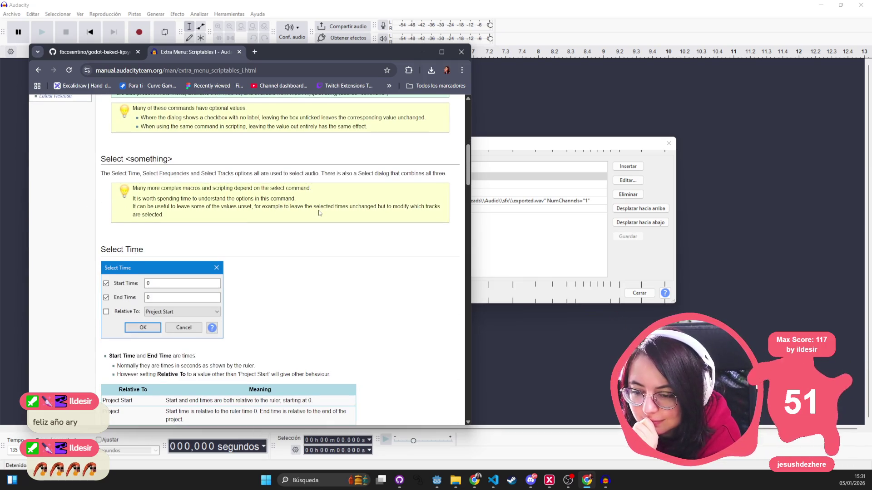
pyautogui.scroll(-2, 319, 212)
pyautogui.scroll(-5, 319, 212)
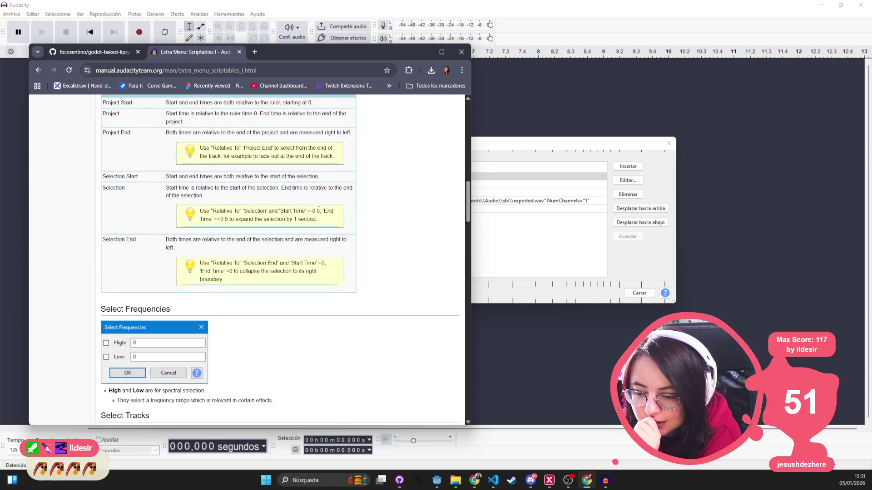
pyautogui.scroll(-10, 319, 212)
pyautogui.scroll(-10, 319, 212)
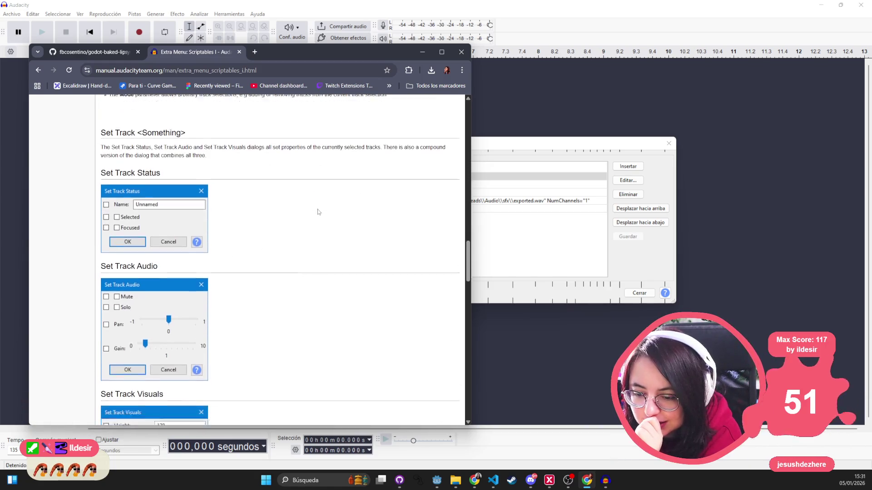
pyautogui.scroll(-6, 318, 212)
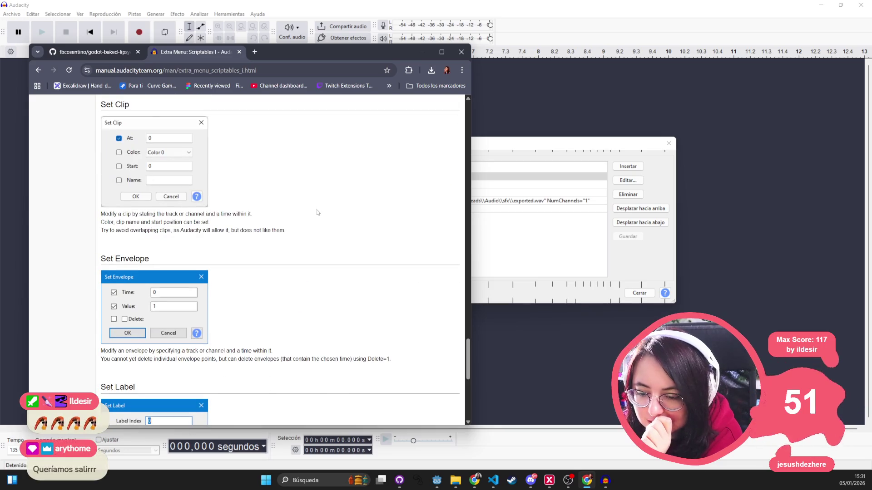
pyautogui.scroll(5, 317, 212)
pyautogui.scroll(-10, 235, 210)
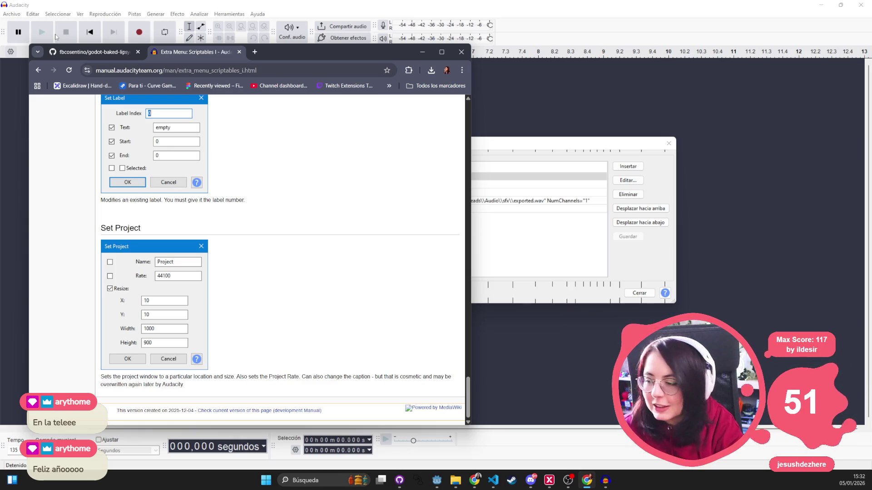
pyautogui.scroll(3, 219, 327)
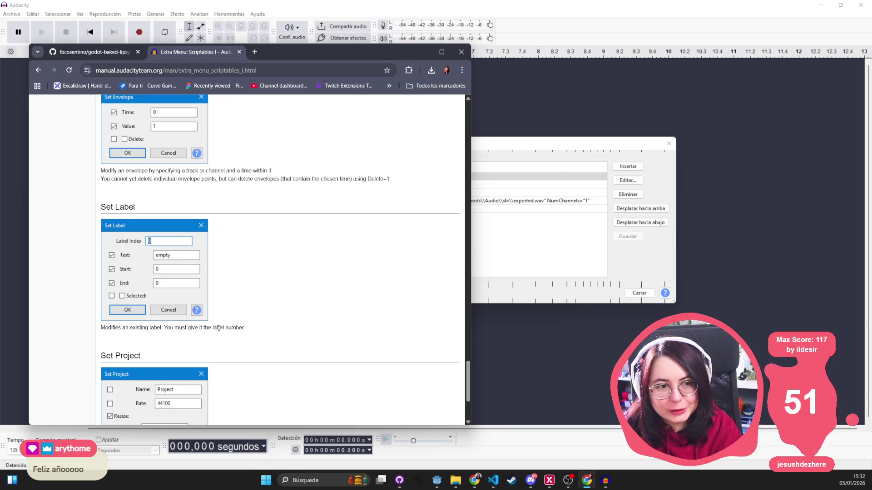
pyautogui.scroll(20, 219, 328)
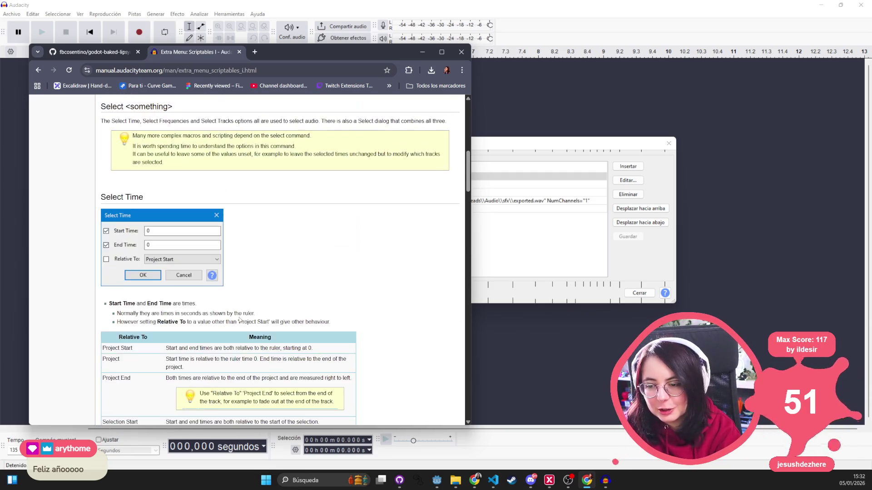
pyautogui.scroll(-3, 239, 320)
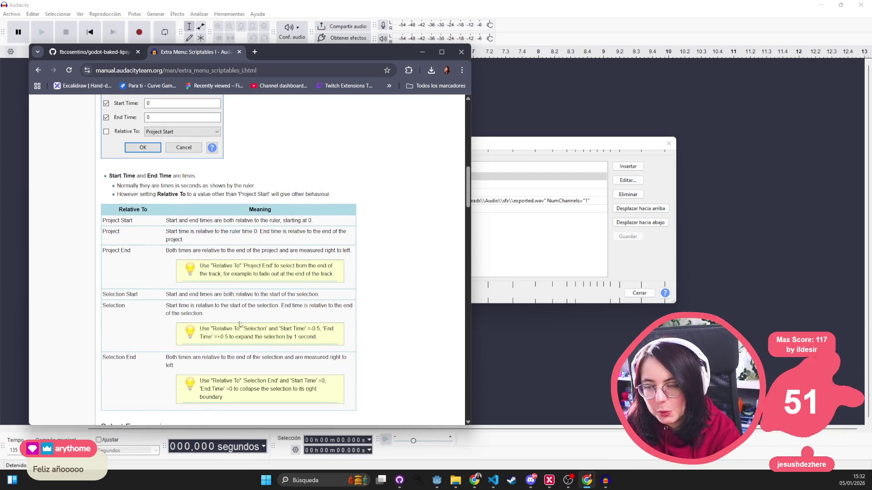
pyautogui.scroll(15, 239, 324)
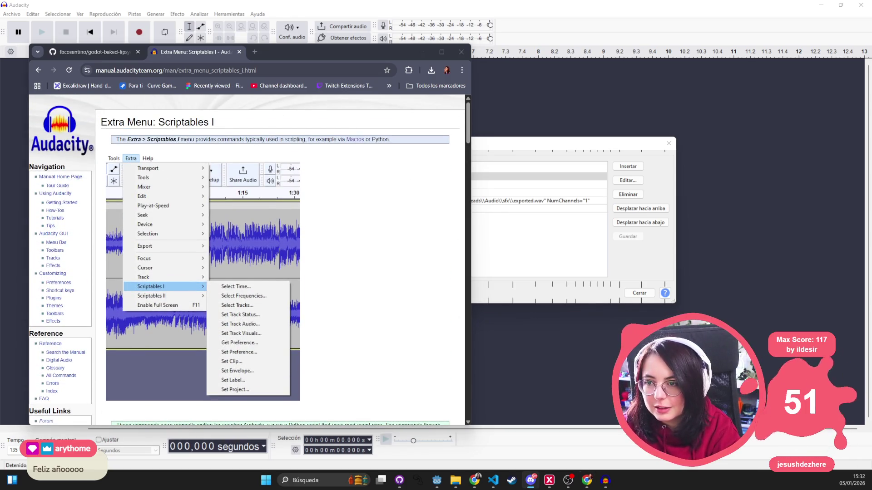
pyautogui.click(38, 70)
pyautogui.scroll(-5, 241, 317)
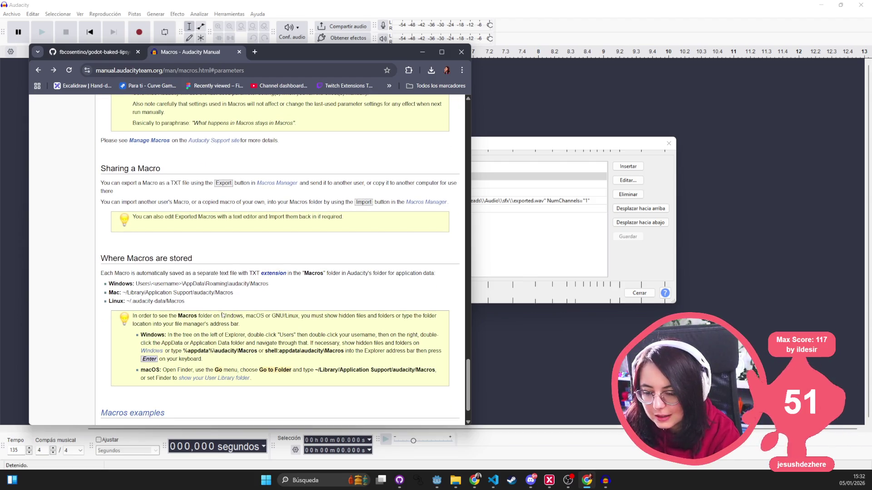
pyautogui.scroll(-1, 224, 317)
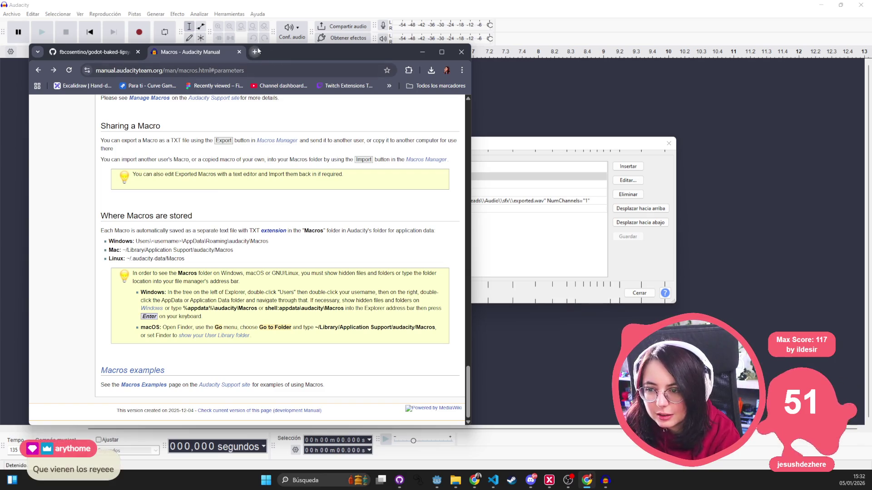
pyautogui.click(255, 52)
pyautogui.write('macro ')
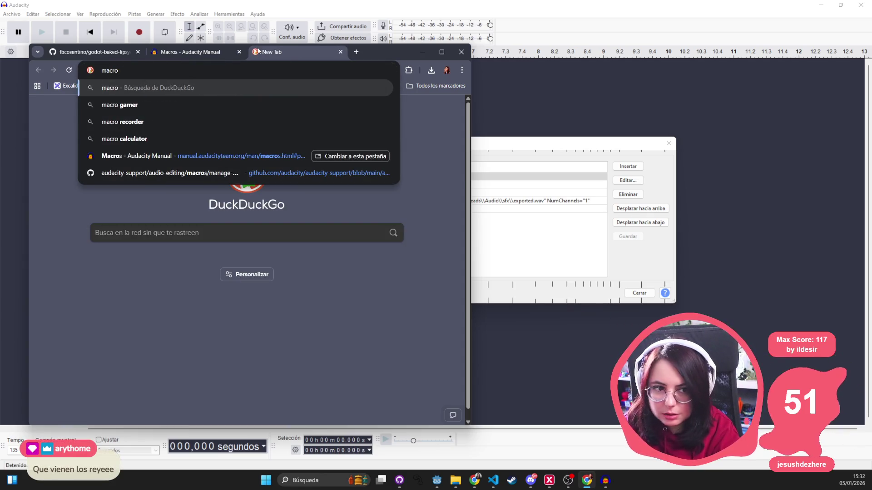
pyautogui.write('audacit')
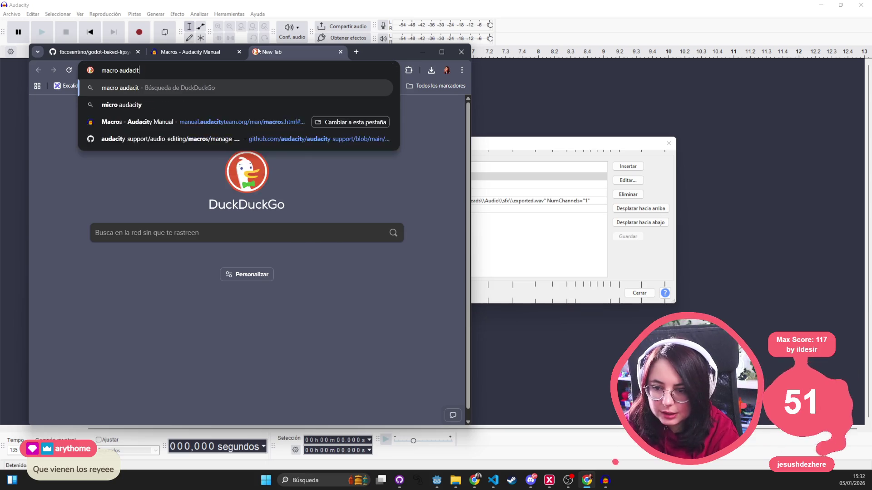
pyautogui.write('y param f')
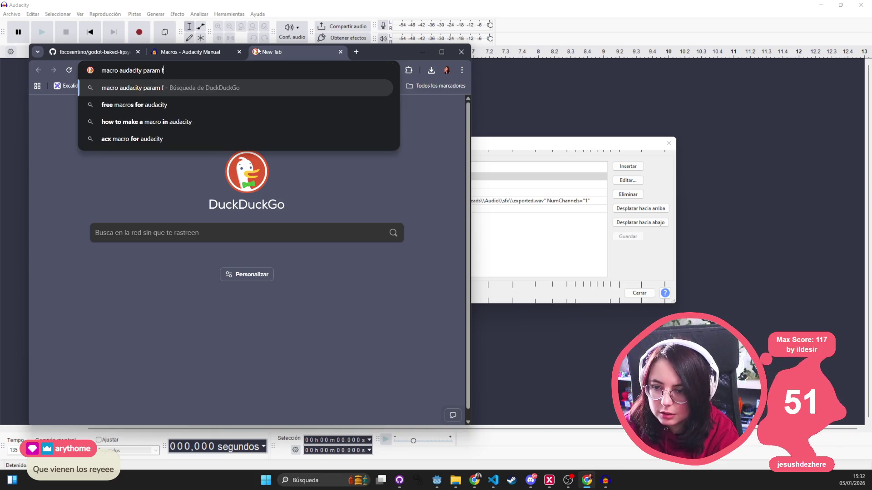
# - Search DuckDuckGo for 'macro audacity param dynamic filename' and scroll through the results
pyautogui.press('BackSpace')
pyautogui.write('dynamic filename')
pyautogui.press('Return')
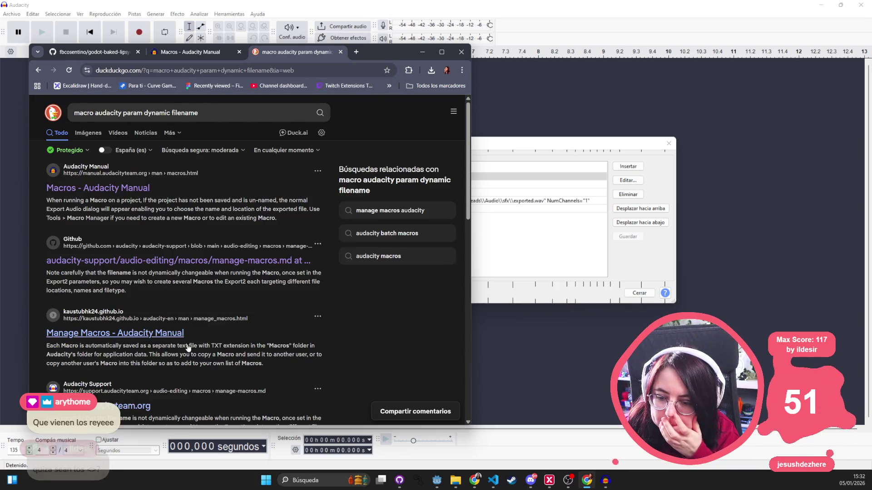
pyautogui.scroll(-2, 183, 345)
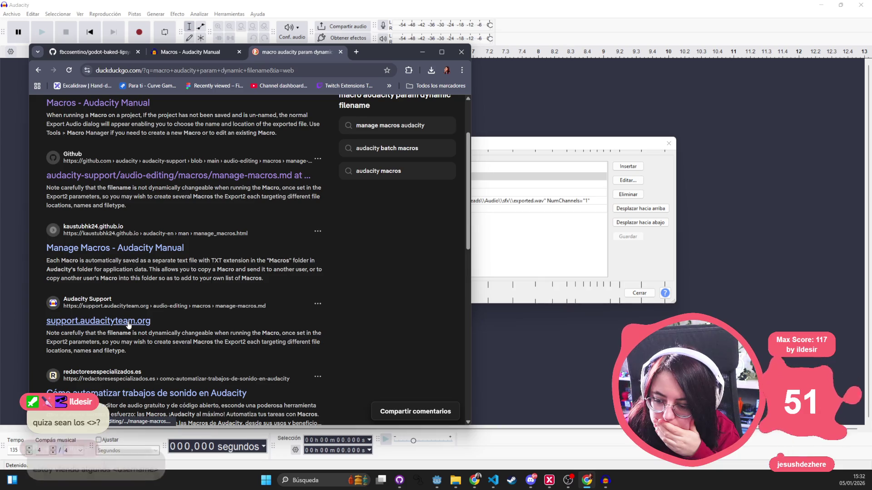
# - Open the Audacity Support Manage Macros result and select its sentence about export settings
pyautogui.click(129, 322)
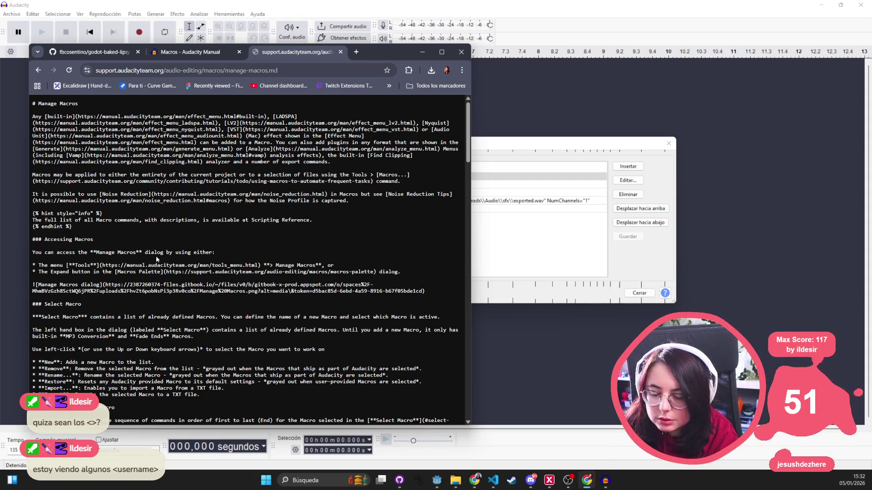
pyautogui.click(156, 68)
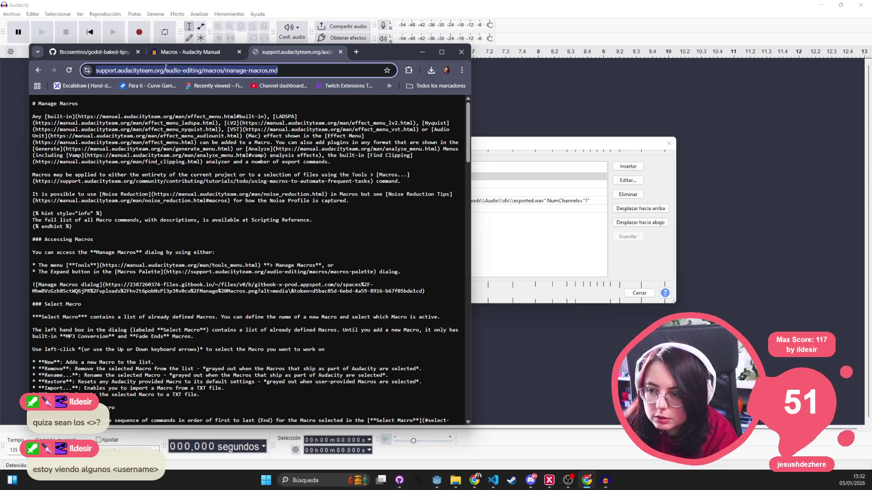
pyautogui.scroll(-3, 171, 294)
pyautogui.moveTo(172, 295); pyautogui.dragTo(169, 289)
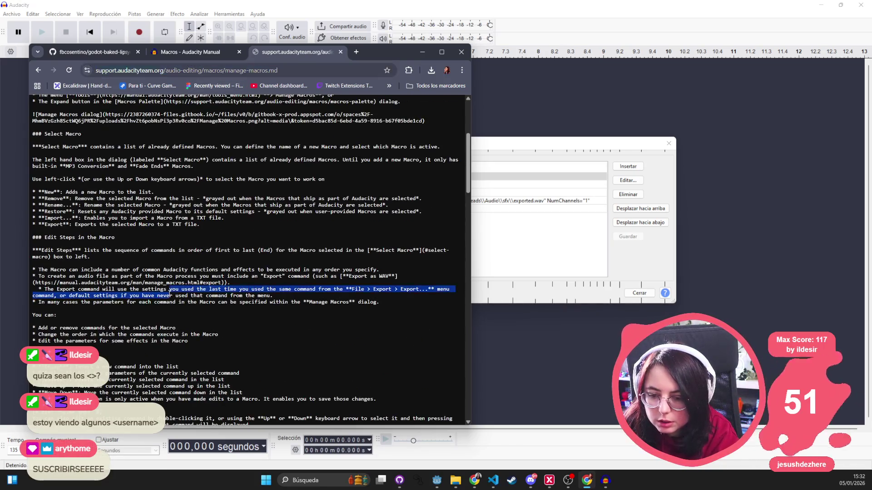
# - Find 'export' on the support page and step through its matches
pyautogui.hotkey('ctrl', 'f')
pyautogui.write('sa')
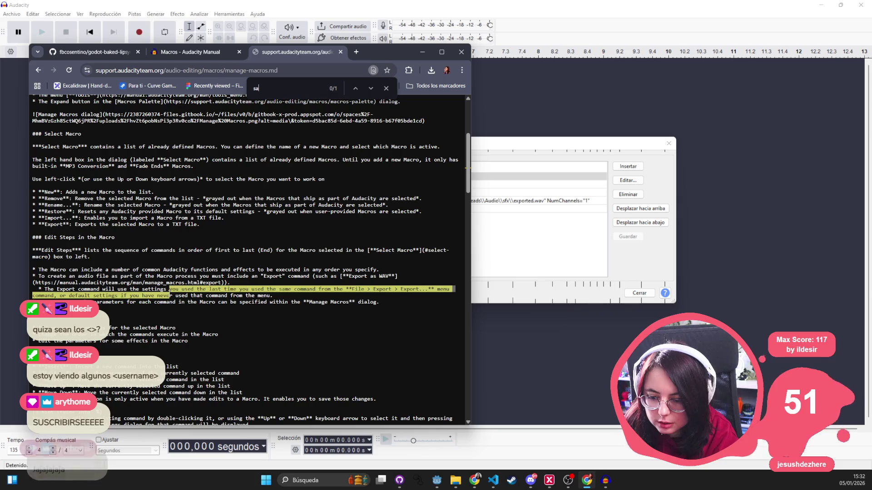
pyautogui.press('BackSpace')
pyautogui.write('expo')
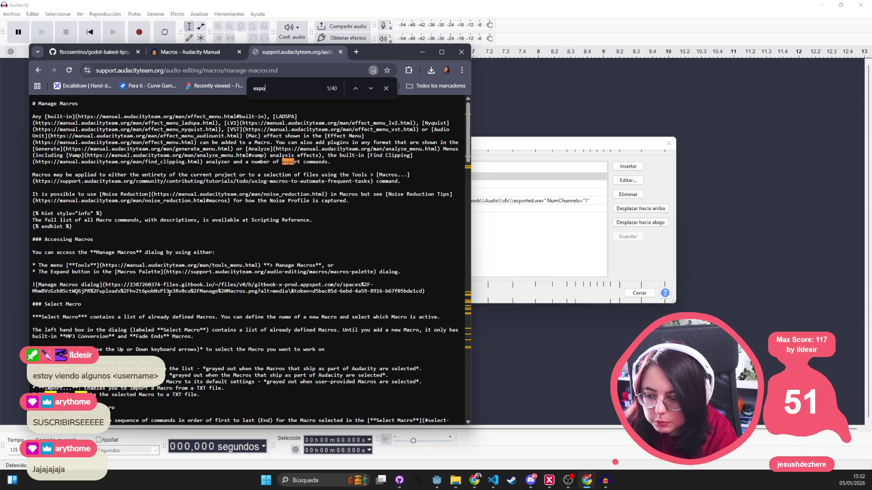
pyautogui.write('rt2')
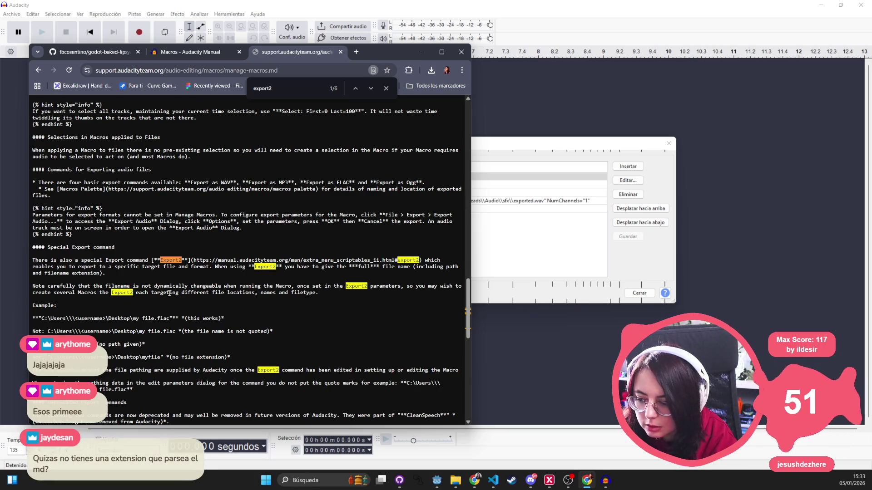
pyautogui.press('BackSpace')
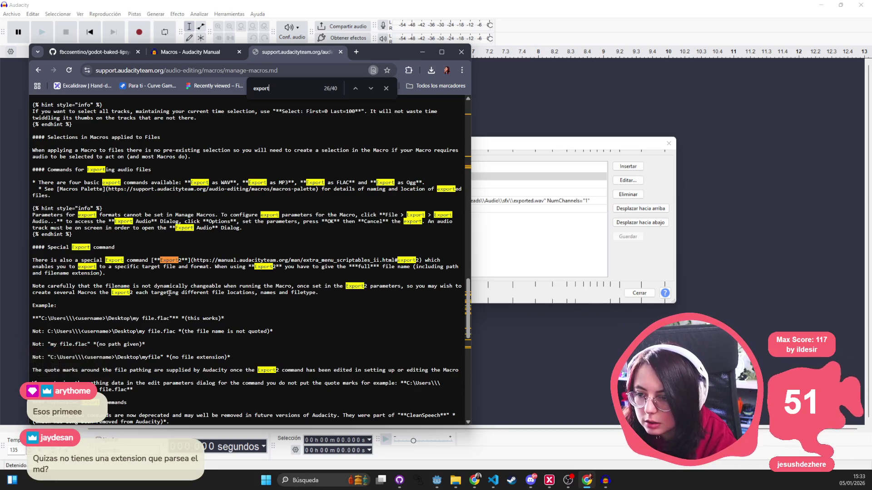
pyautogui.press('Return')
pyautogui.press('Return')
pyautogui.press('Return')
pyautogui.press('Return')
pyautogui.press('Return')
pyautogui.press('Return')
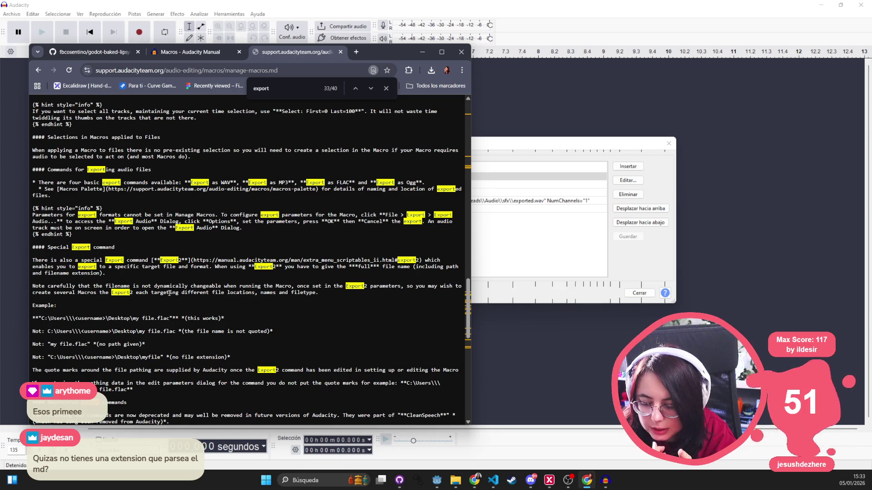
pyautogui.press('Return')
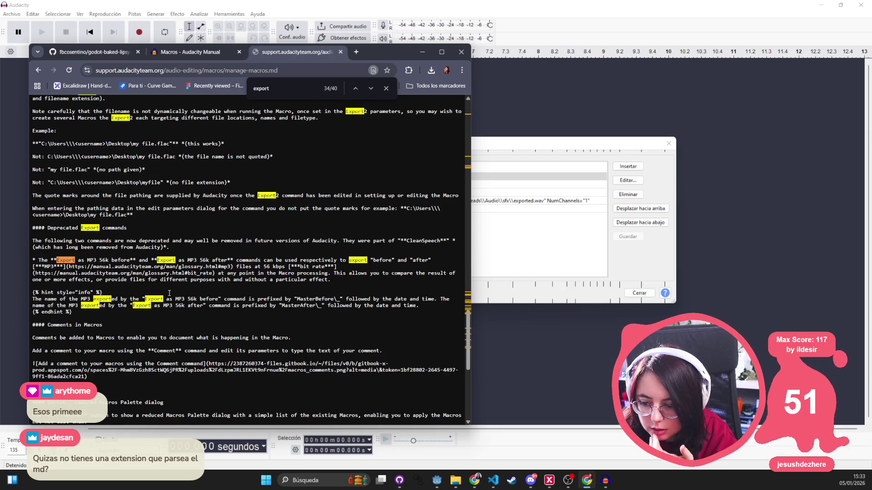
pyautogui.hotkey('alt', 'Tab')
# - Delete the Importar2 step 01 from export_only_voice and bring up 'Seleccione un comando'
pyautogui.click(578, 176)
pyautogui.keyDown('shift'); pyautogui.click(578, 187); pyautogui.keyUp('shift')
pyautogui.click(628, 180)
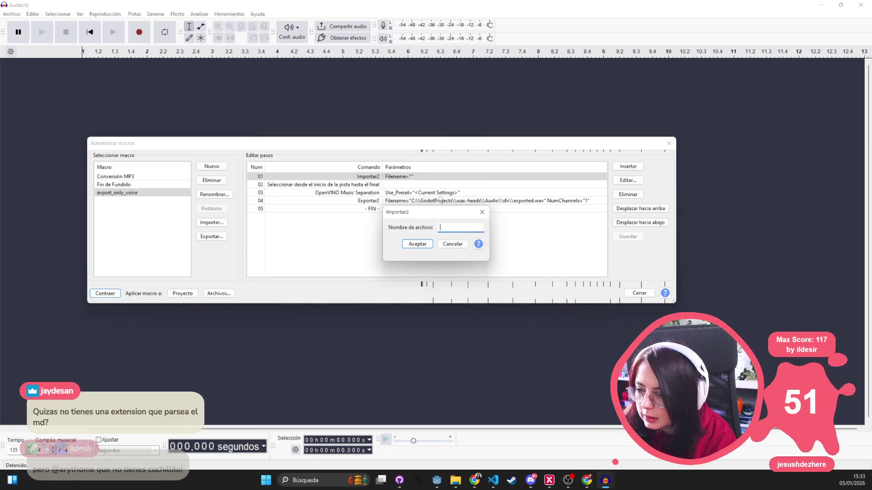
pyautogui.press('Escape')
pyautogui.press('Return')
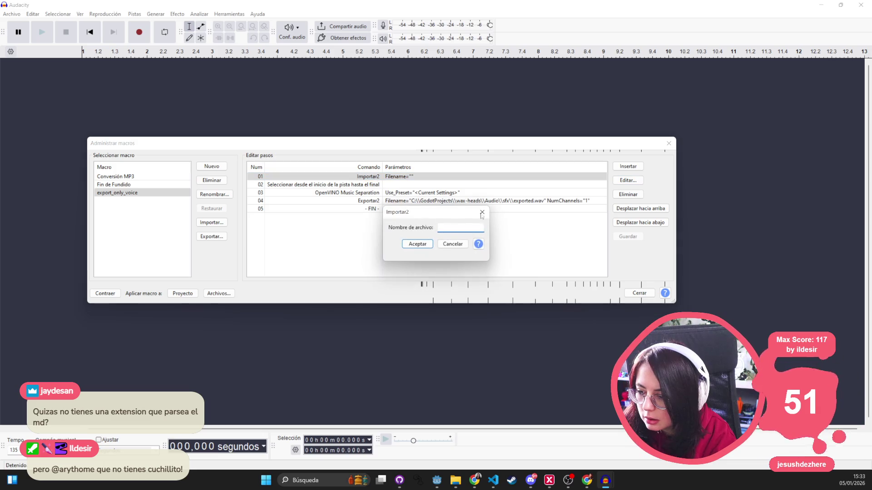
pyautogui.click(482, 210)
pyautogui.click(628, 195)
pyautogui.click(628, 166)
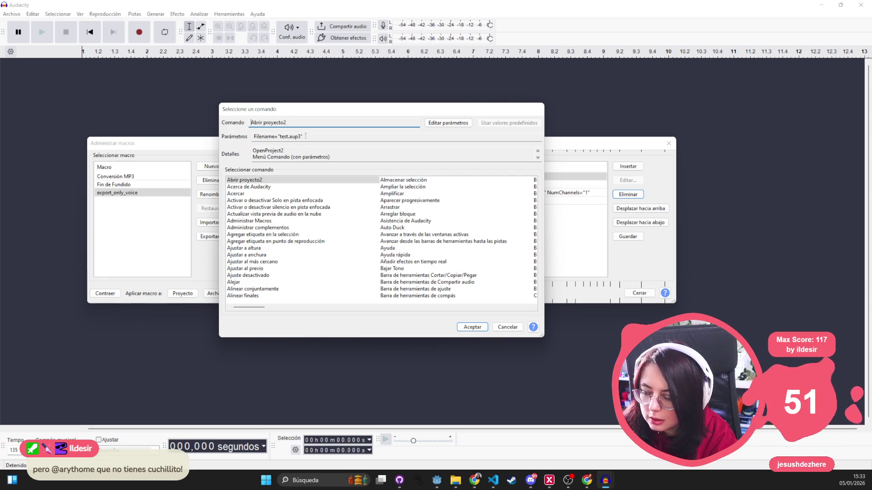
pyautogui.click(272, 222)
pyautogui.press('i')
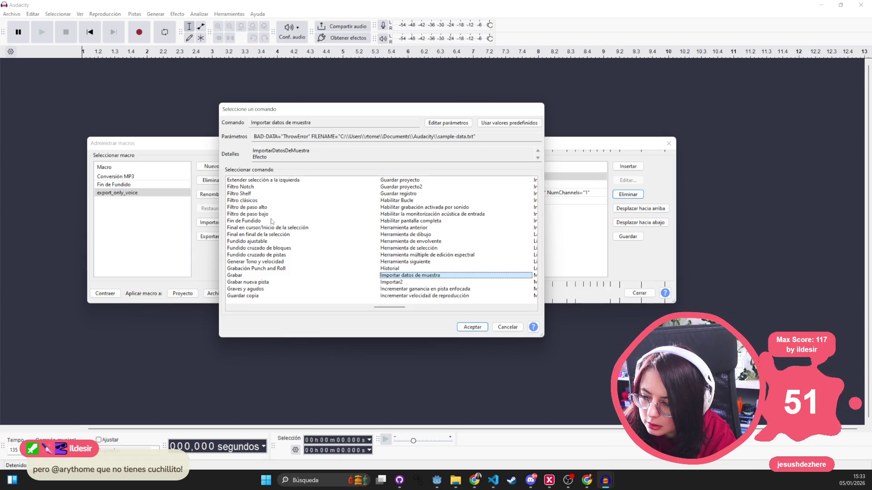
pyautogui.press('Down')
pyautogui.press('Down')
pyautogui.press('Down')
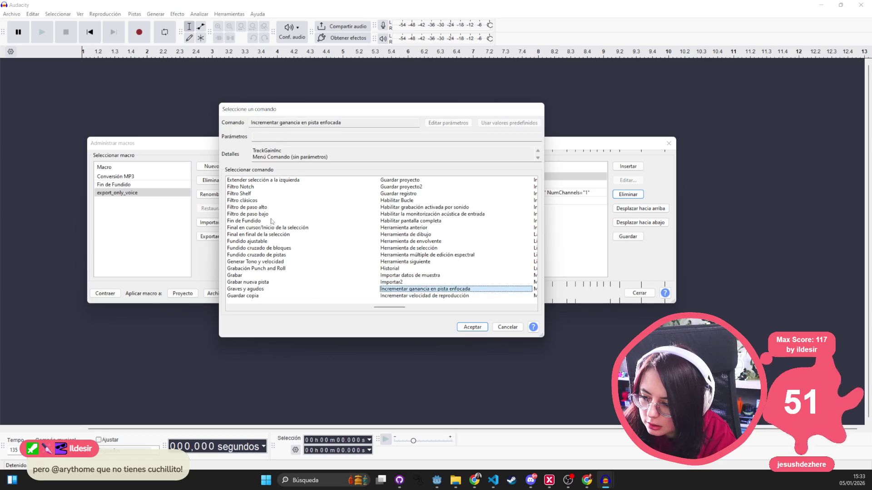
pyautogui.press('i')
pyautogui.press('i')
pyautogui.press('i')
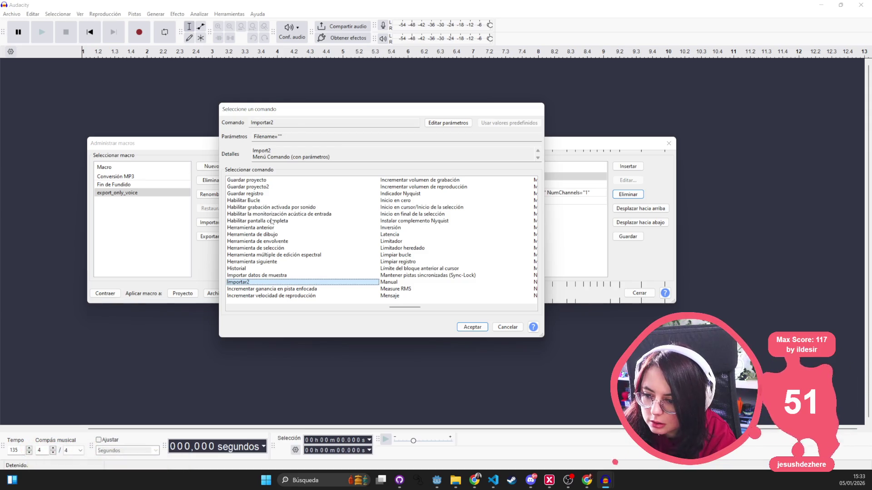
pyautogui.press('o')
pyautogui.press('a')
pyautogui.press('c')
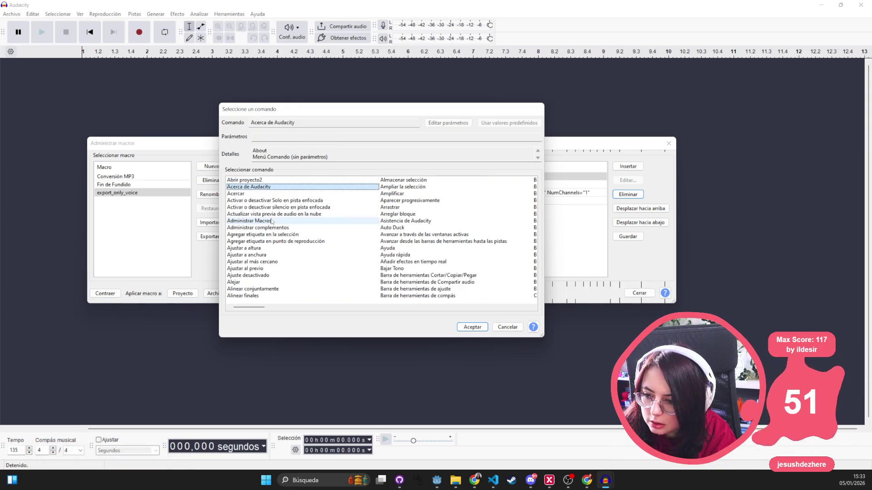
pyautogui.press('Up')
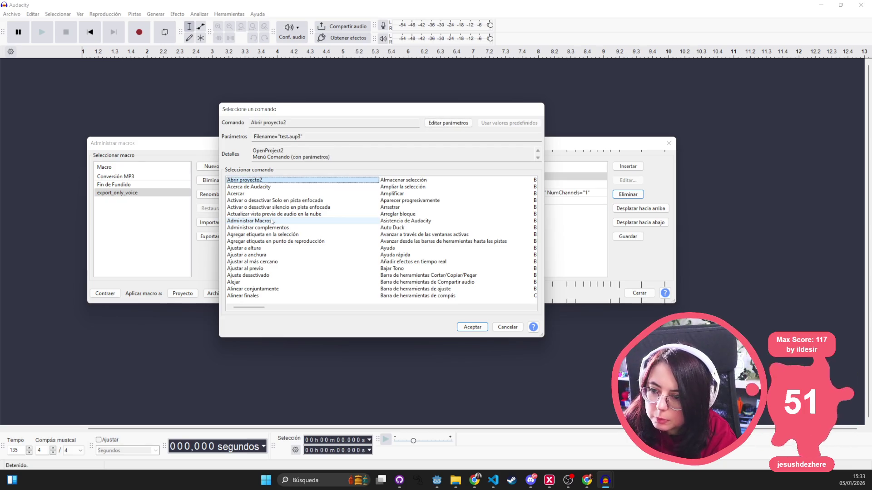
pyautogui.press('Down')
pyautogui.press('Down')
pyautogui.press('Down')
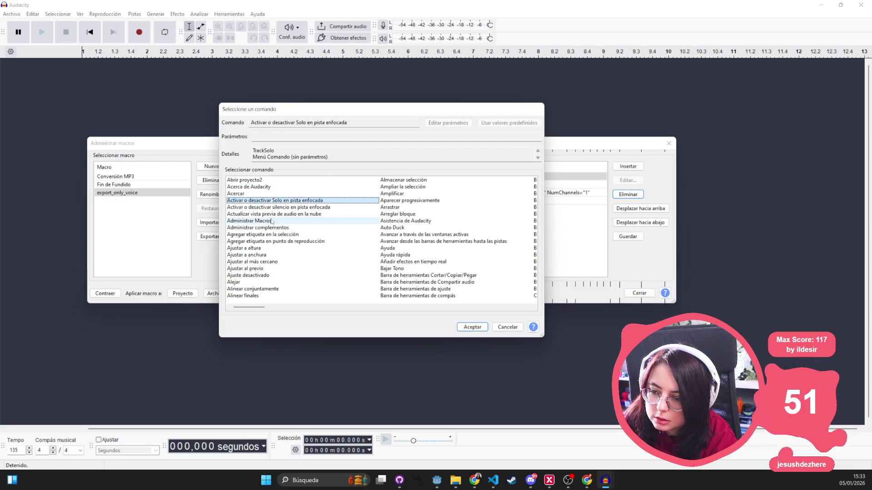
pyautogui.press('Down')
pyautogui.press('Down')
pyautogui.press('Down')
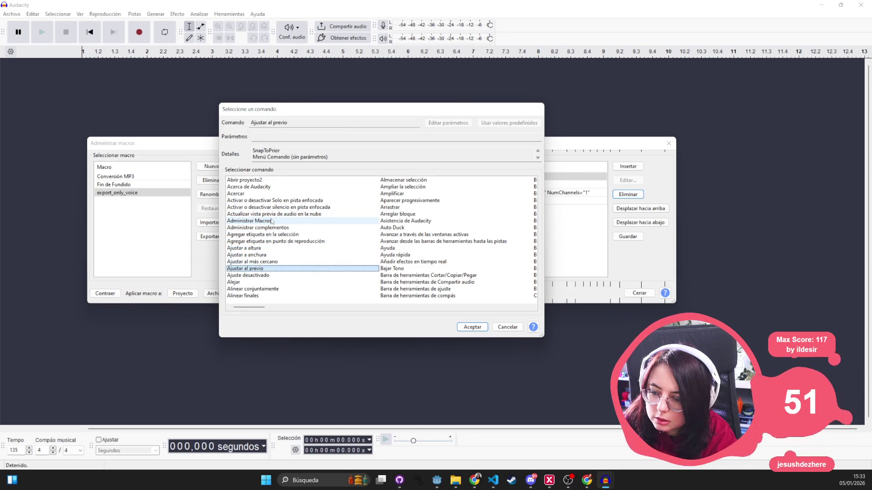
pyautogui.press('Down')
pyautogui.press('Down')
pyautogui.press('Down')
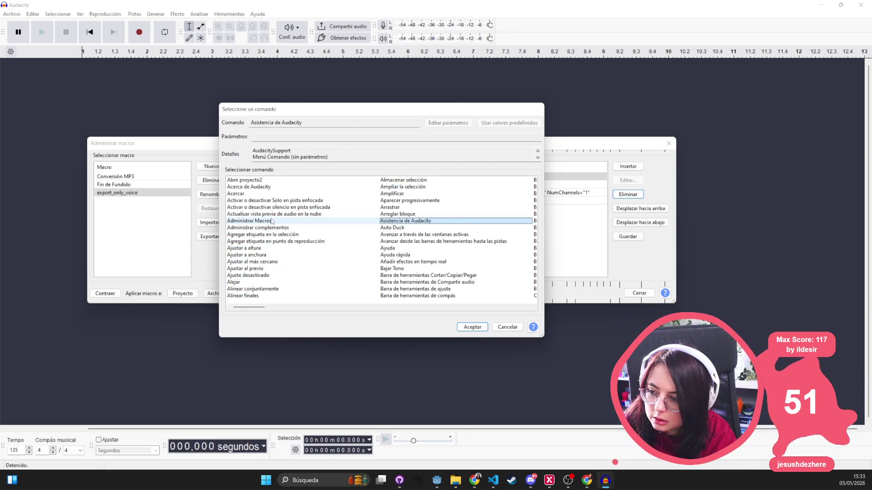
pyautogui.press('a')
pyautogui.press('a')
pyautogui.press('a')
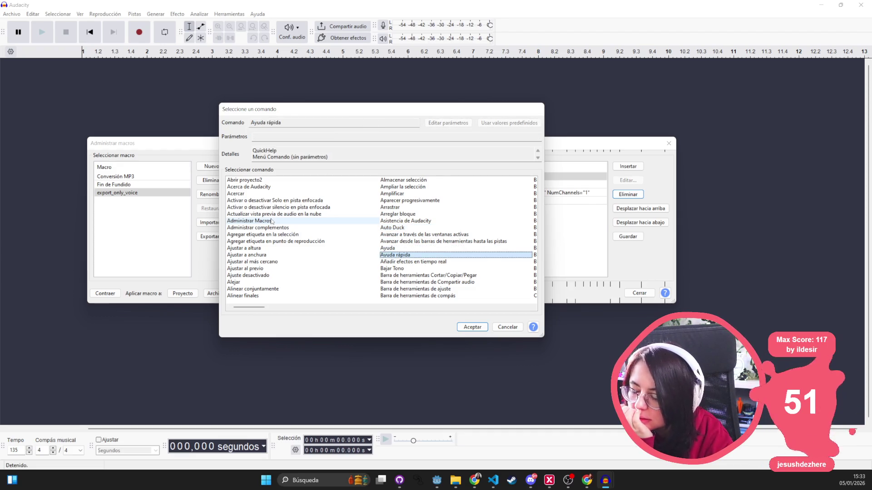
pyautogui.press('a')
pyautogui.press('a')
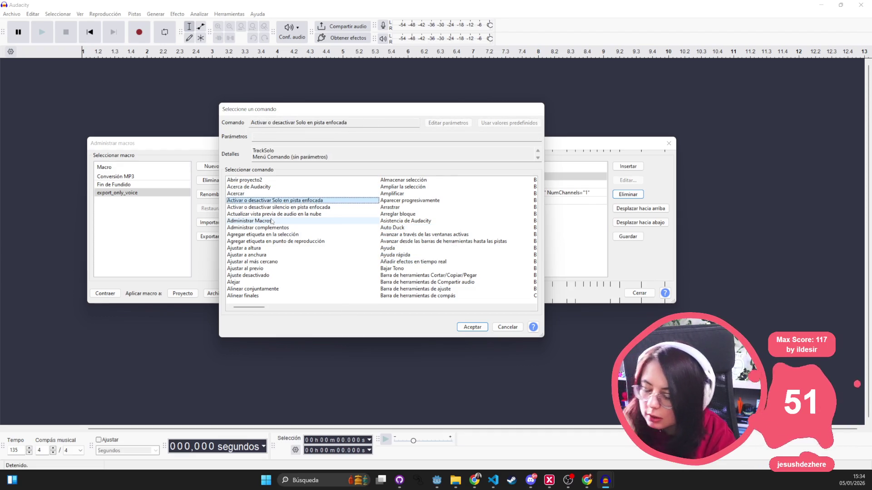
pyautogui.moveTo(251, 310); pyautogui.dragTo(307, 314)
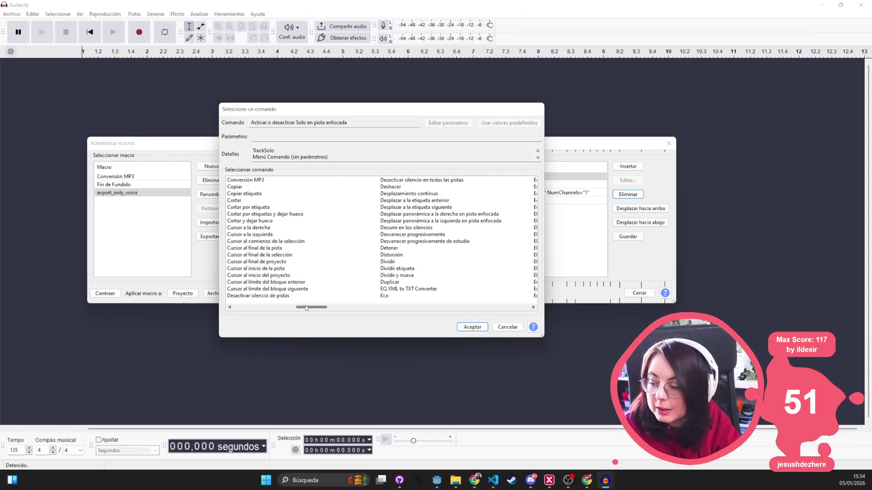
# - Scroll across the command list and pick Pista de audio estéreo
pyautogui.moveTo(307, 308); pyautogui.dragTo(318, 308)
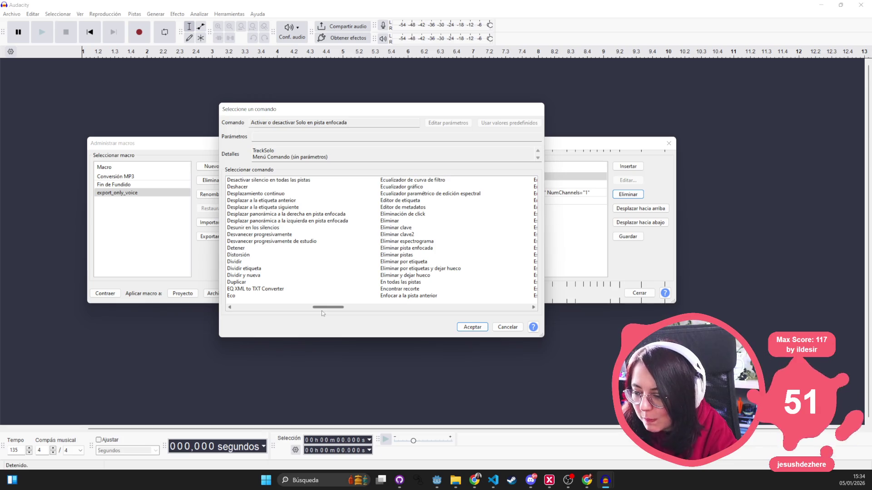
pyautogui.moveTo(323, 311); pyautogui.dragTo(366, 311)
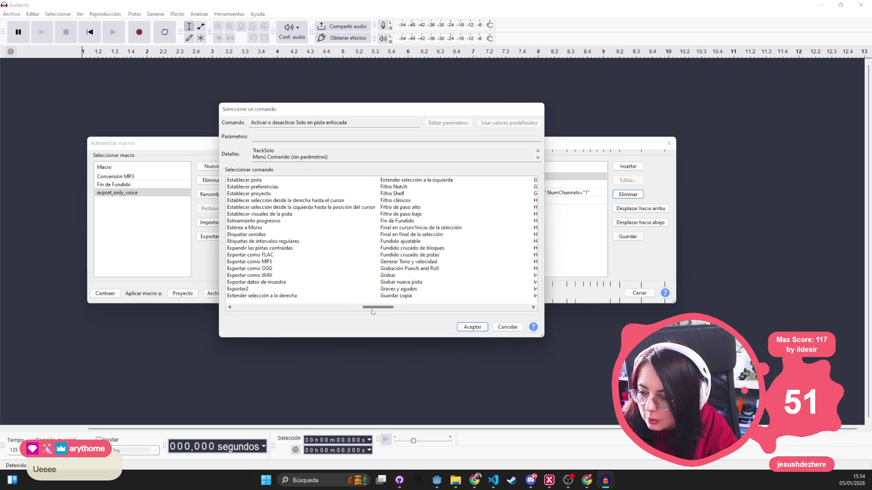
pyautogui.moveTo(366, 310); pyautogui.dragTo(380, 309)
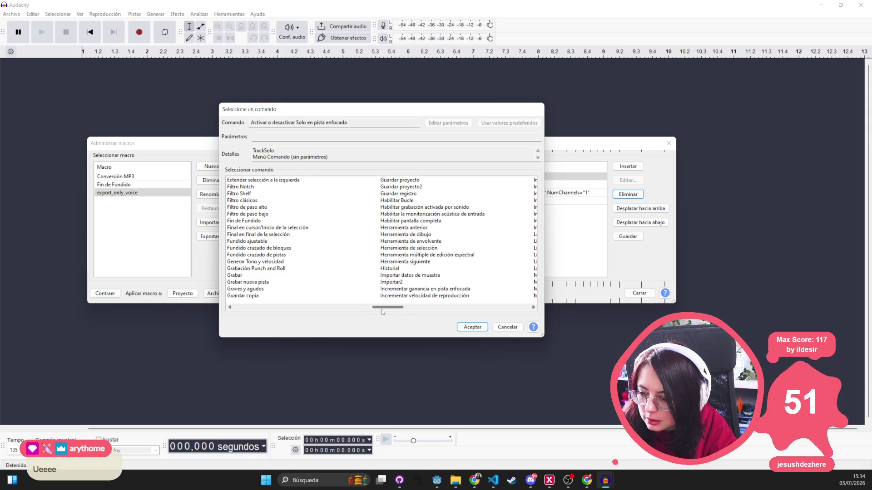
pyautogui.moveTo(391, 312); pyautogui.dragTo(394, 312)
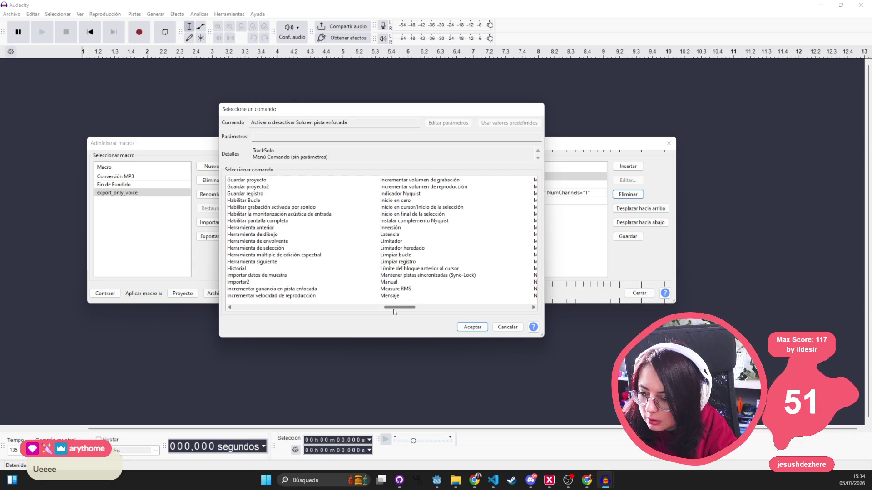
pyautogui.moveTo(399, 309); pyautogui.dragTo(411, 310)
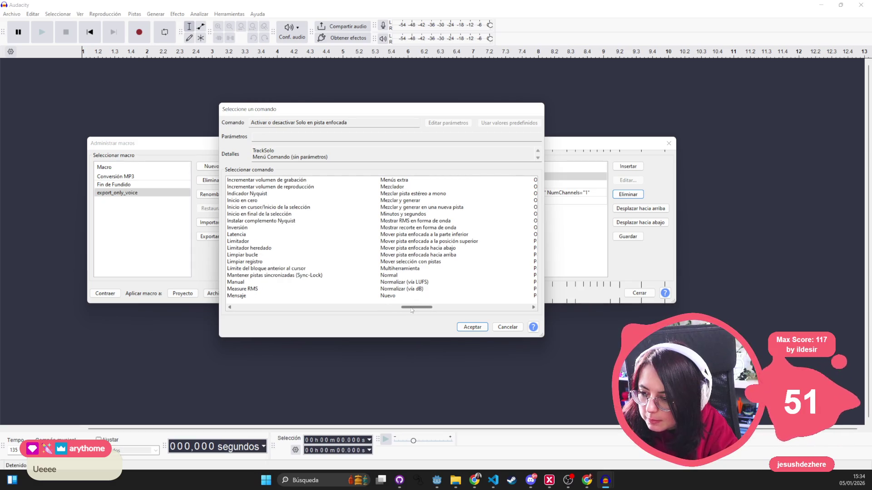
pyautogui.moveTo(412, 310); pyautogui.dragTo(430, 307)
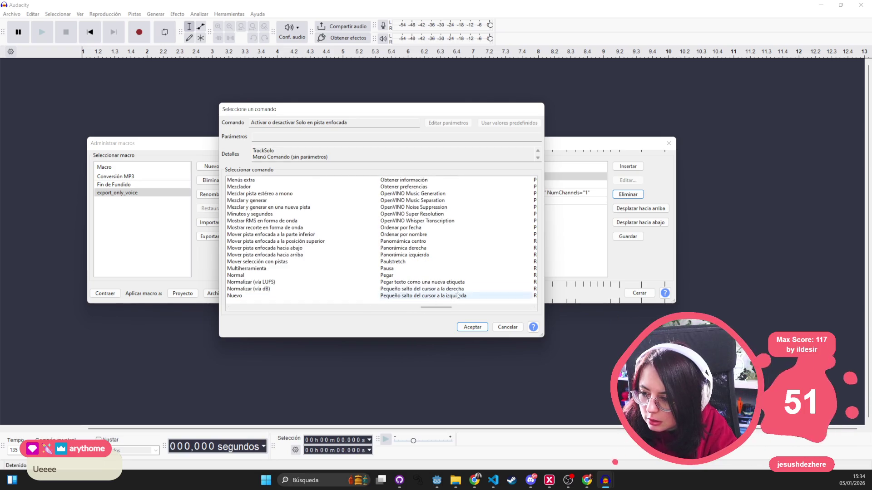
pyautogui.moveTo(448, 309); pyautogui.dragTo(460, 309)
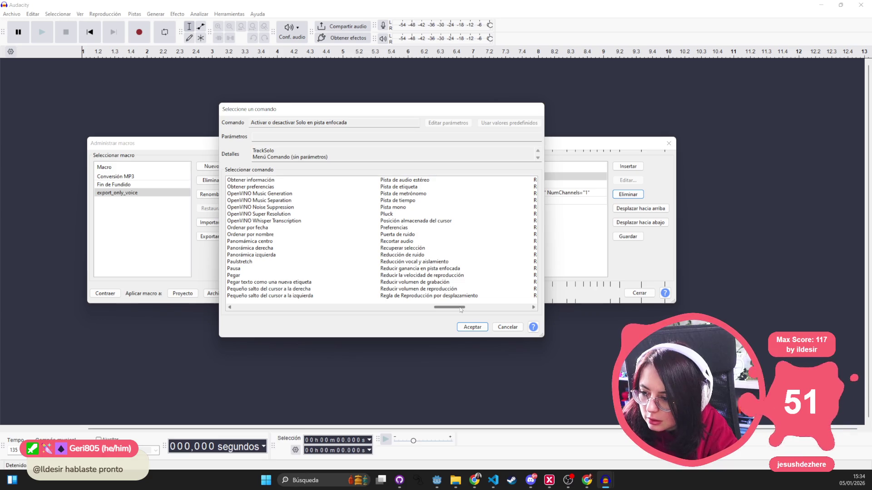
pyautogui.click(417, 180)
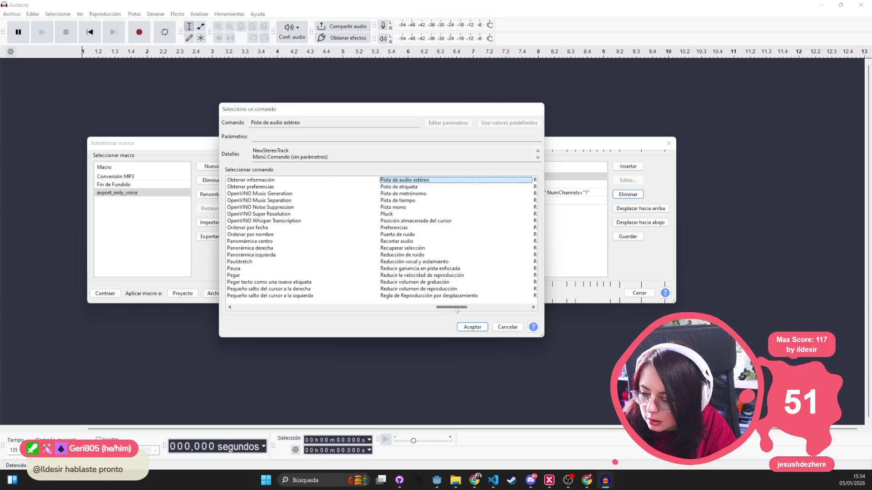
# - Scroll back through the commands, try Abrir proyecto2 and Barra de herramientas de compás, then return to Chrome
pyautogui.moveTo(456, 310); pyautogui.dragTo(468, 309)
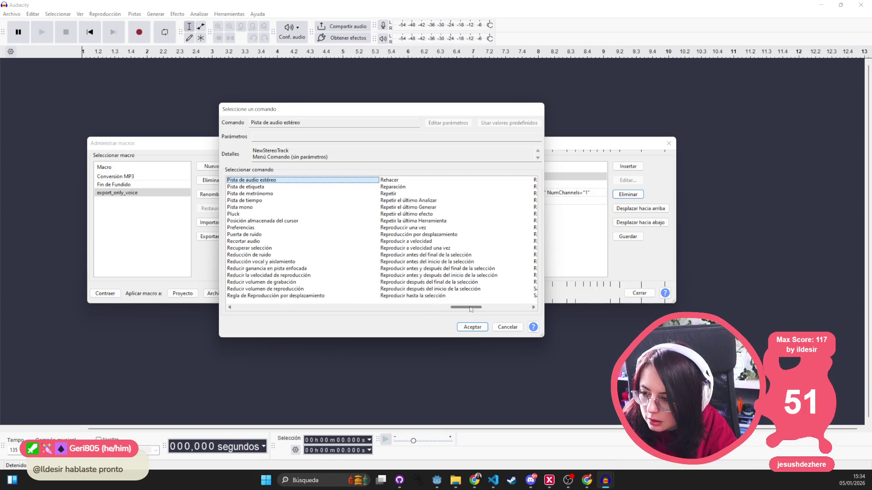
pyautogui.moveTo(473, 310); pyautogui.dragTo(526, 309)
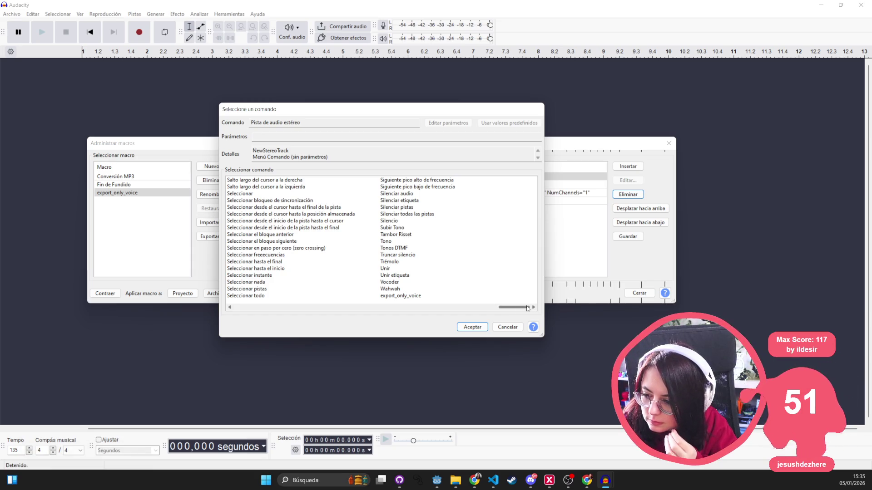
pyautogui.moveTo(526, 309); pyautogui.dragTo(241, 309)
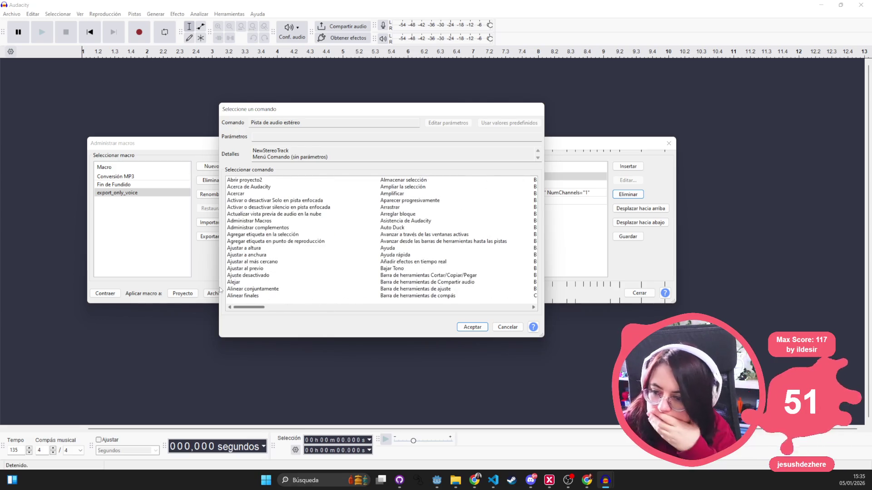
pyautogui.click(247, 181)
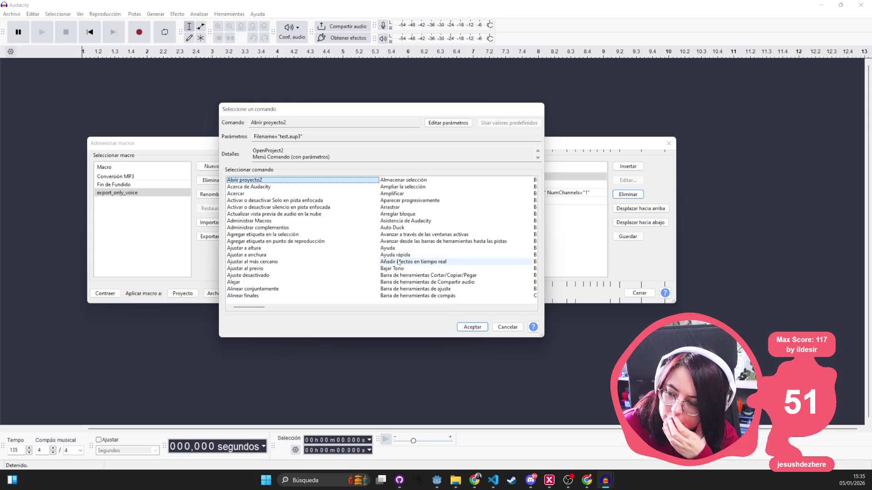
pyautogui.click(396, 296)
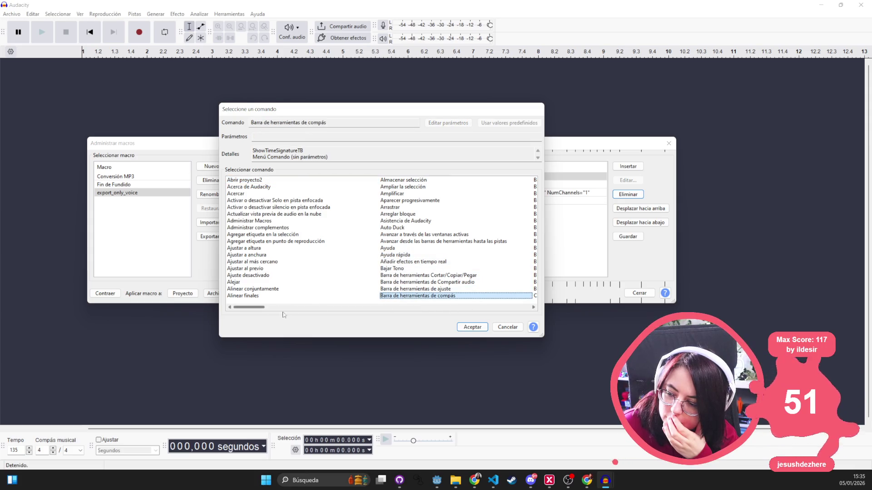
pyautogui.moveTo(249, 308)
pyautogui.mouseDown()
pyautogui.moveTo(285, 309)
pyautogui.moveTo(277, 309)
pyautogui.mouseUp()
pyautogui.hotkey('alt', 'Tab')
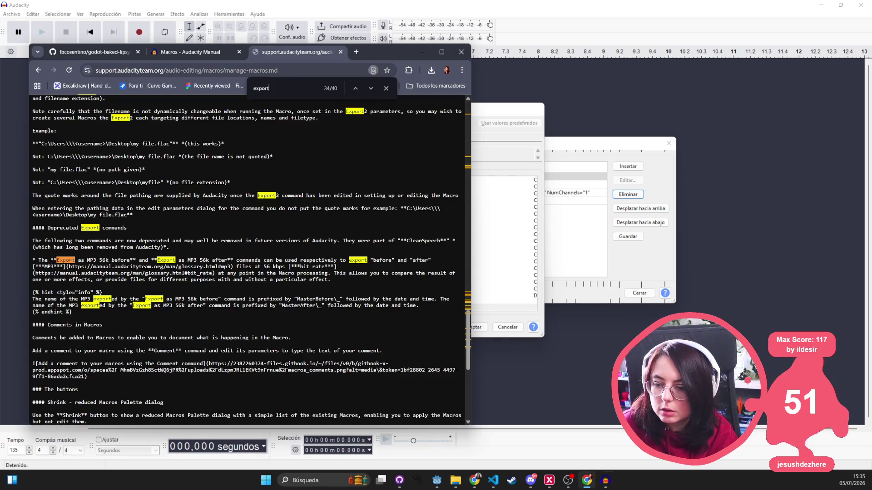
# - Search the support page for 'import' and 'filename', and check the Audacity Manual macros page
pyautogui.hotkey('ctrl', 'f')
pyautogui.write('import')
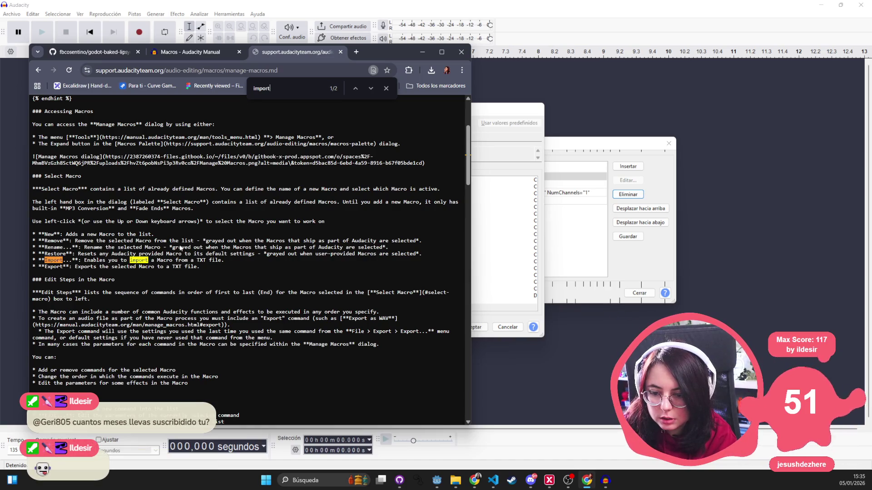
pyautogui.hotkey('ctrl', 'a')
pyautogui.press('BackSpace')
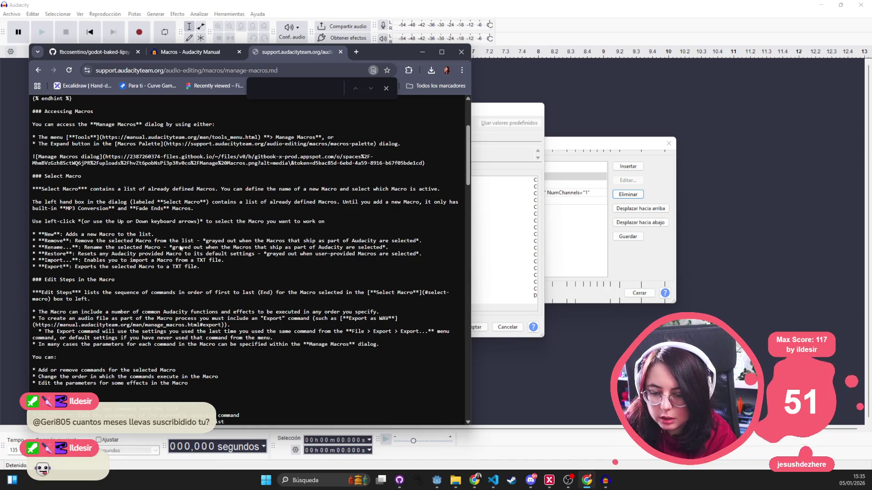
pyautogui.write('filename')
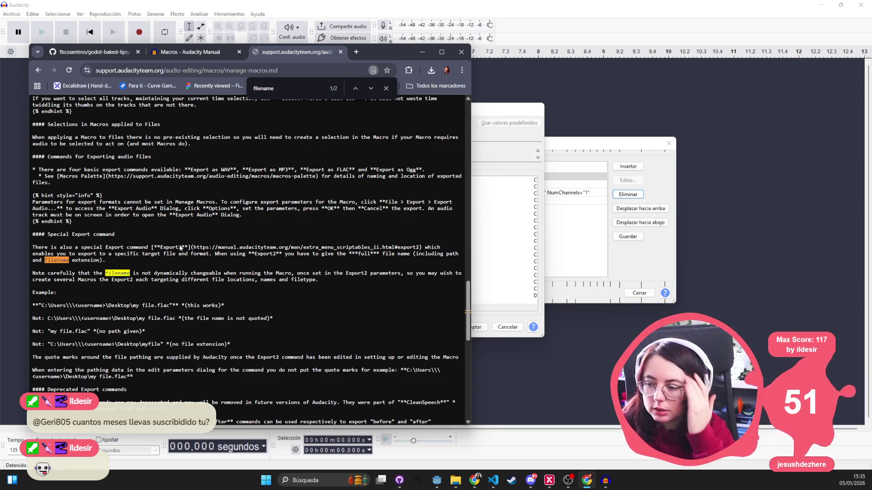
pyautogui.click(387, 88)
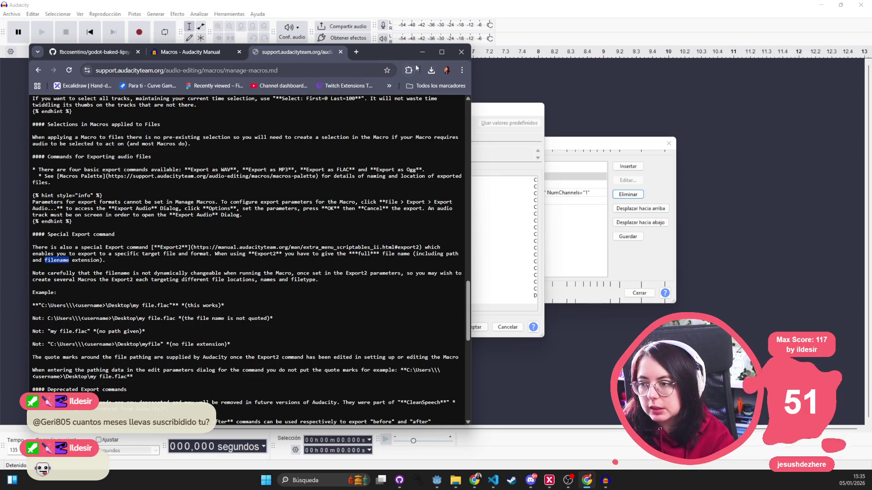
pyautogui.click(207, 47)
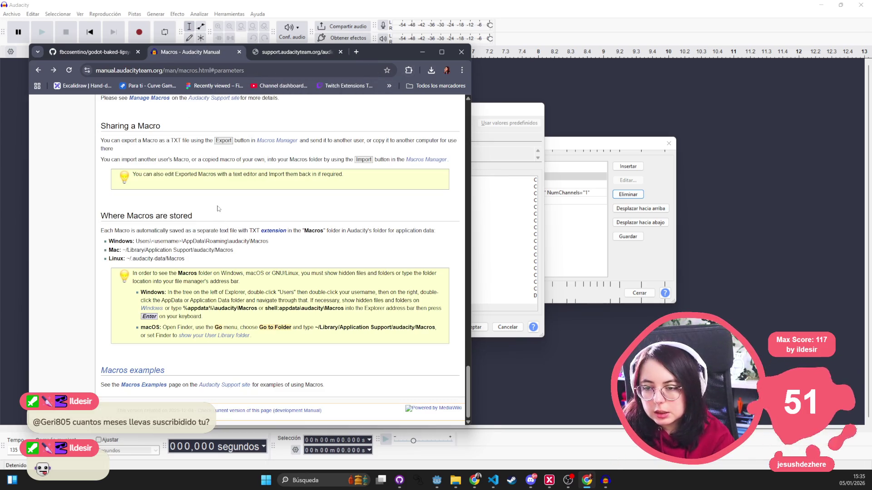
pyautogui.hotkey('ctrl', 'f')
pyautogui.press('Escape')
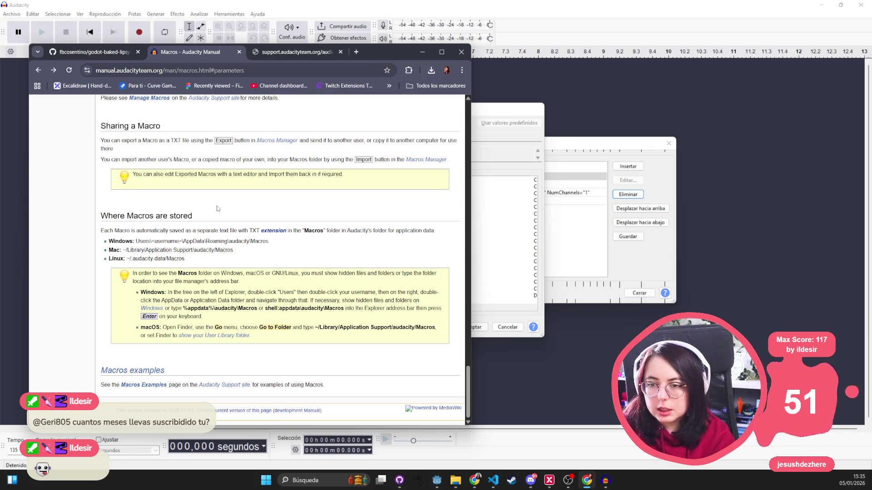
pyautogui.click(309, 53)
# - Search DuckDuckGo for 'audacity import ogg macro', then move Audacity's command picker aside
pyautogui.click(282, 68)
pyautogui.write('a')
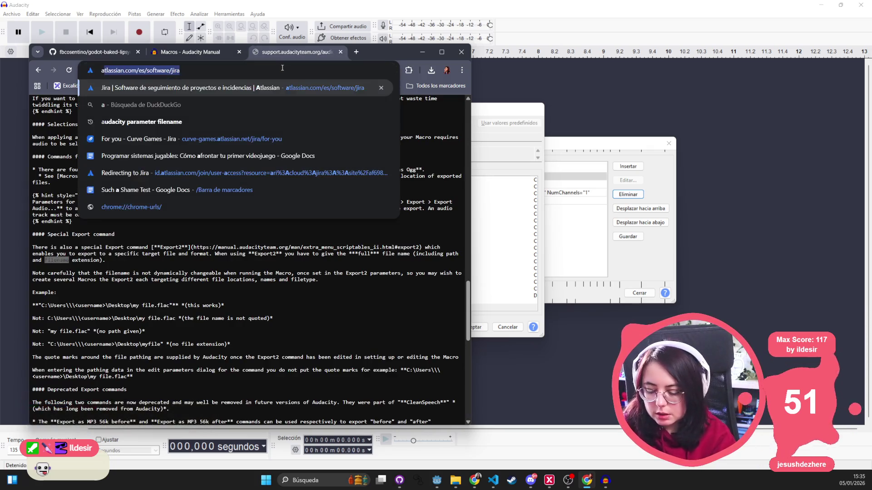
pyautogui.write('udacity imp')
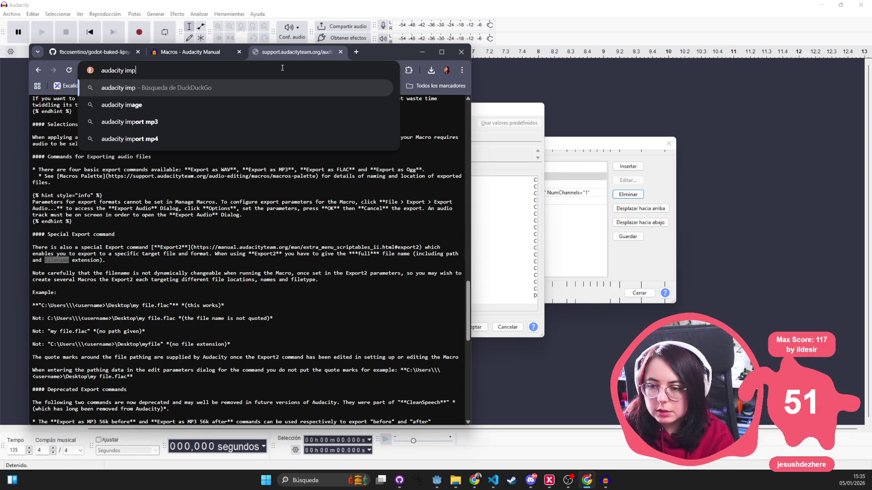
pyautogui.write('ort ogg macrto')
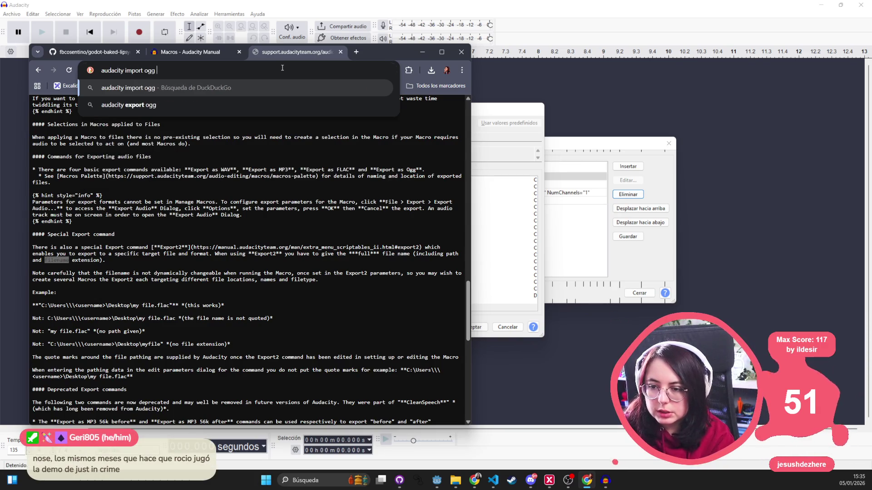
pyautogui.press('BackSpace')
pyautogui.press('BackSpace')
pyautogui.write('o')
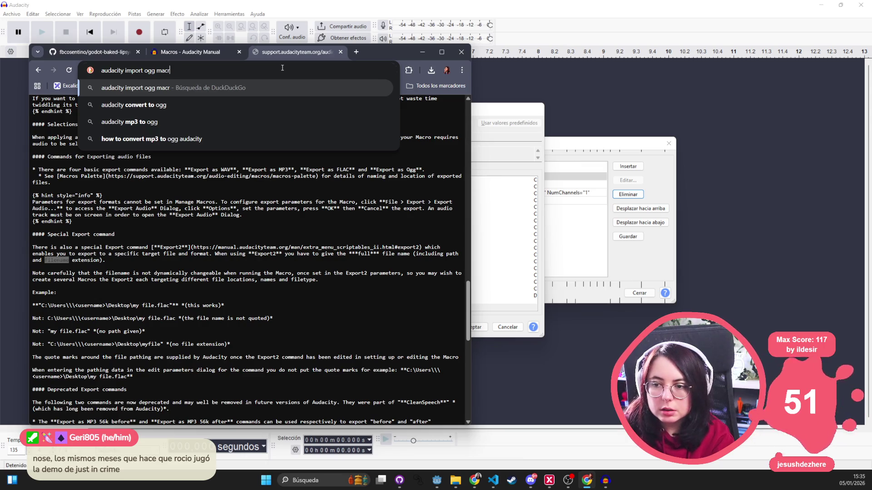
pyautogui.press('Return')
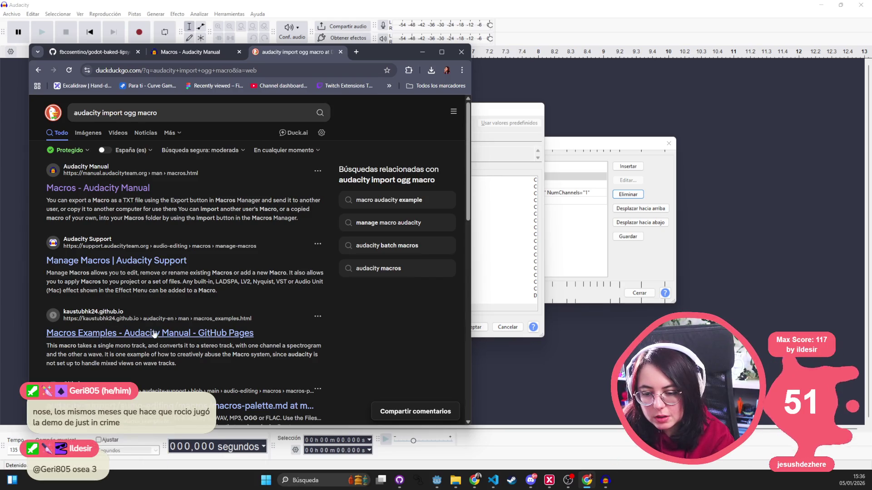
pyautogui.click(494, 124)
pyautogui.moveTo(333, 112)
pyautogui.mouseDown()
pyautogui.moveTo(368, 119)
pyautogui.moveTo(521, 292)
pyautogui.moveTo(515, 232)
pyautogui.mouseUp()
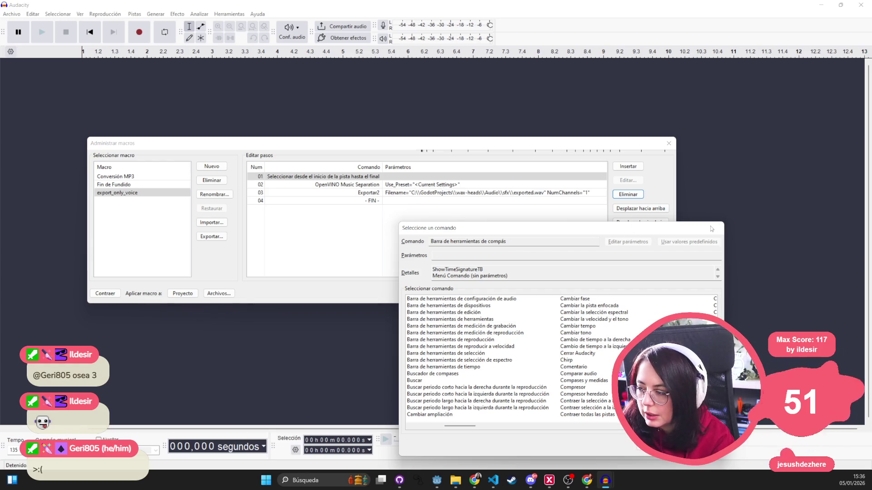
# - Delete the Exportar2 step from the export_only_voice macro
pyautogui.press('Escape')
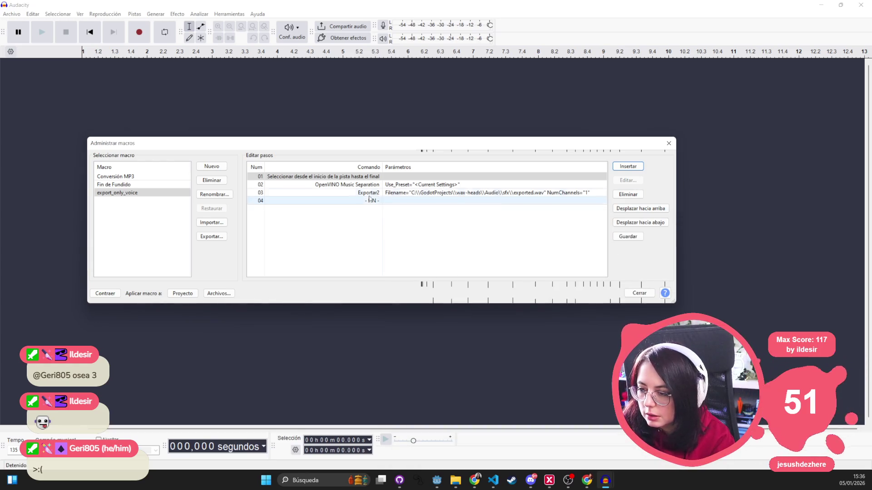
pyautogui.click(370, 193)
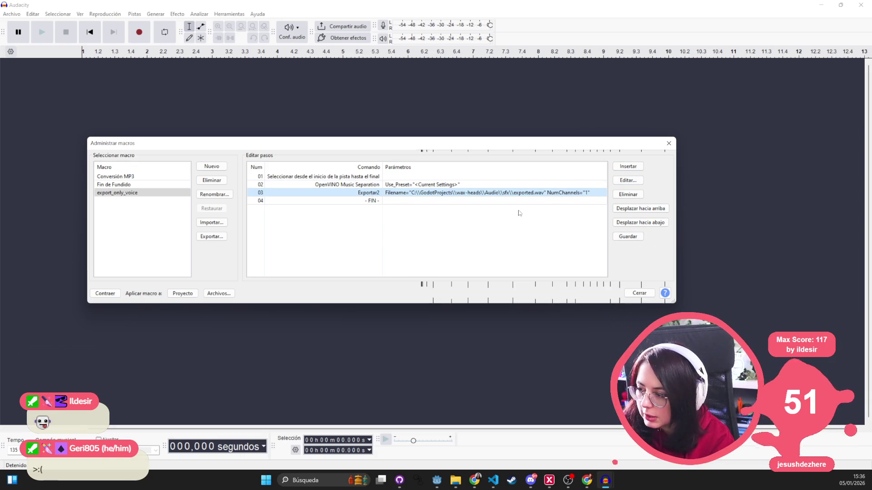
pyautogui.click(631, 194)
# - Browse the command list and insert 'Exportar como OGG' as a new macro step
pyautogui.click(628, 167)
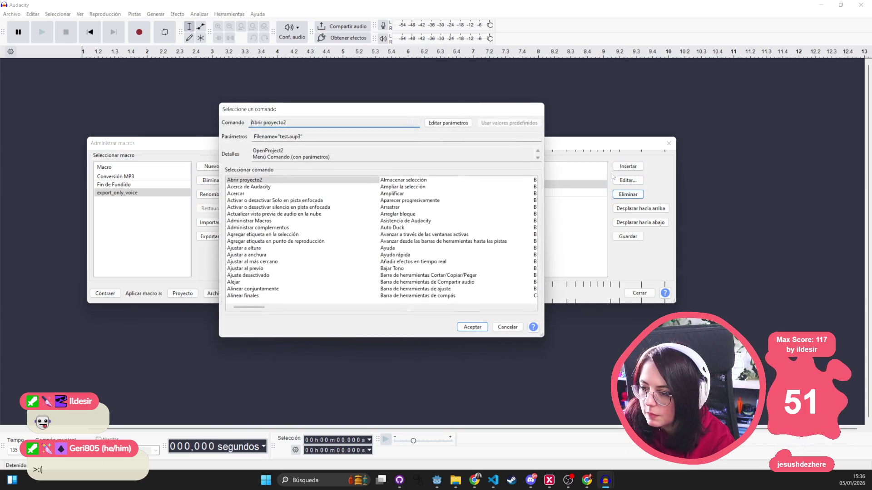
pyautogui.click(282, 200)
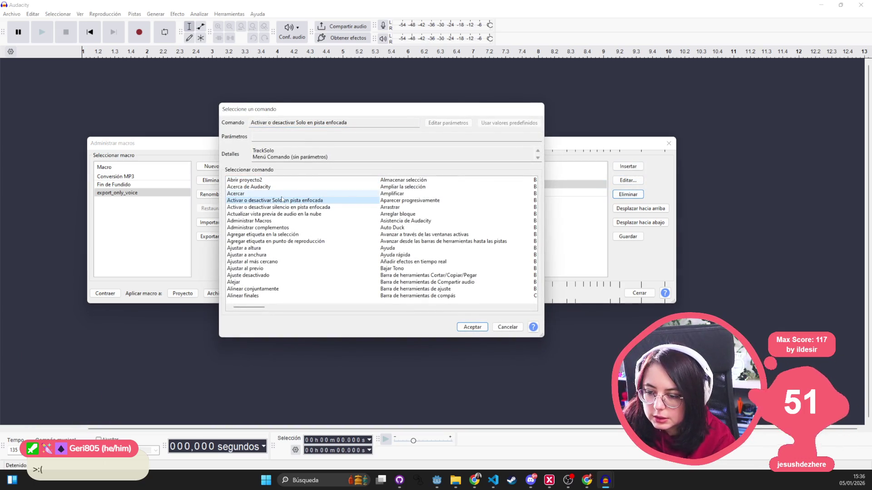
pyautogui.hscroll(5, 381, 236)
pyautogui.click(436, 275)
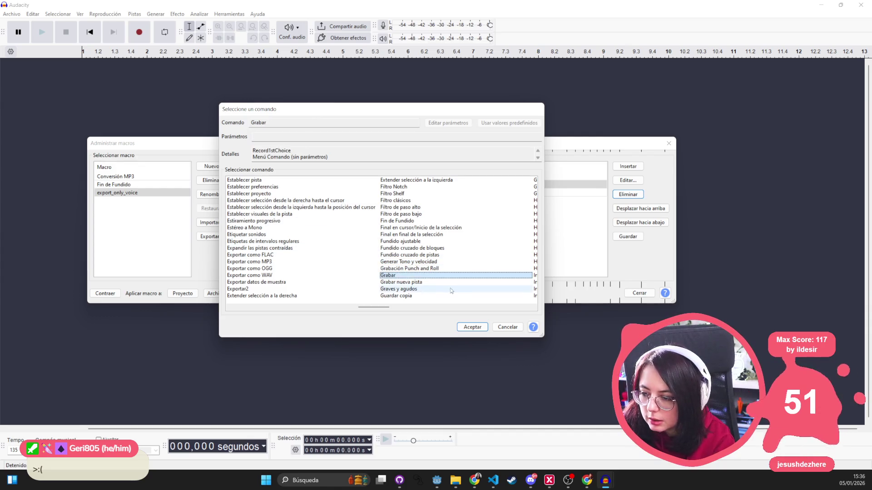
pyautogui.click(450, 289)
pyautogui.hscroll(2, 418, 236)
pyautogui.click(417, 180)
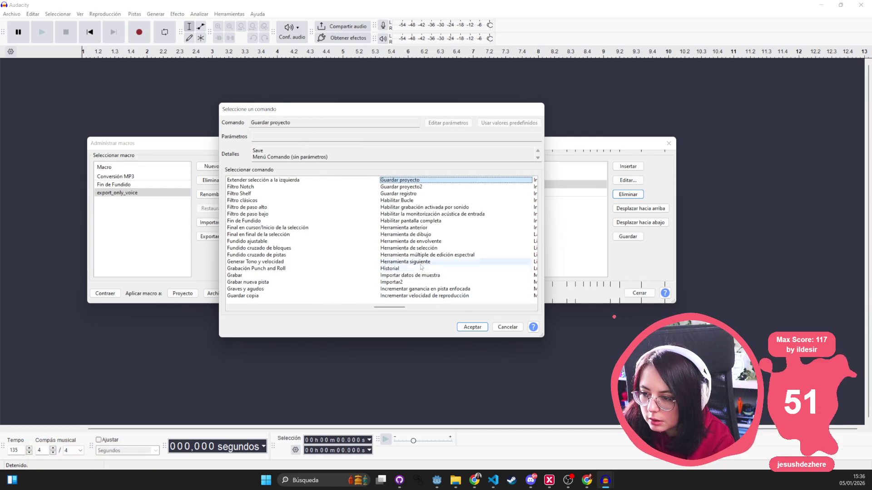
pyautogui.click(418, 187)
pyautogui.click(413, 193)
pyautogui.press('g')
pyautogui.click(412, 194)
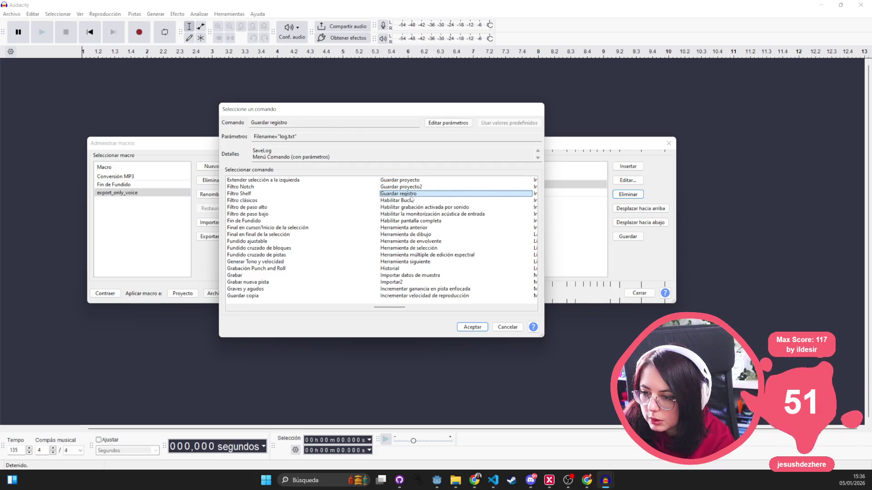
pyautogui.click(348, 282)
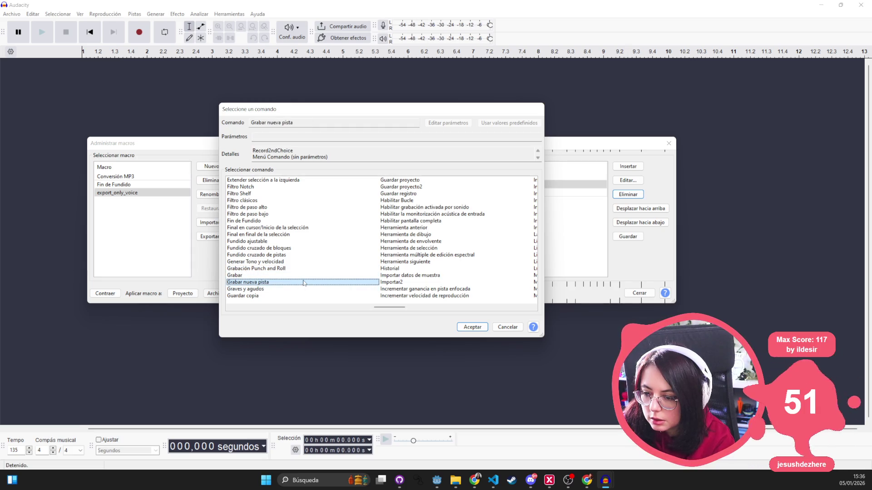
pyautogui.click(295, 289)
pyautogui.click(281, 296)
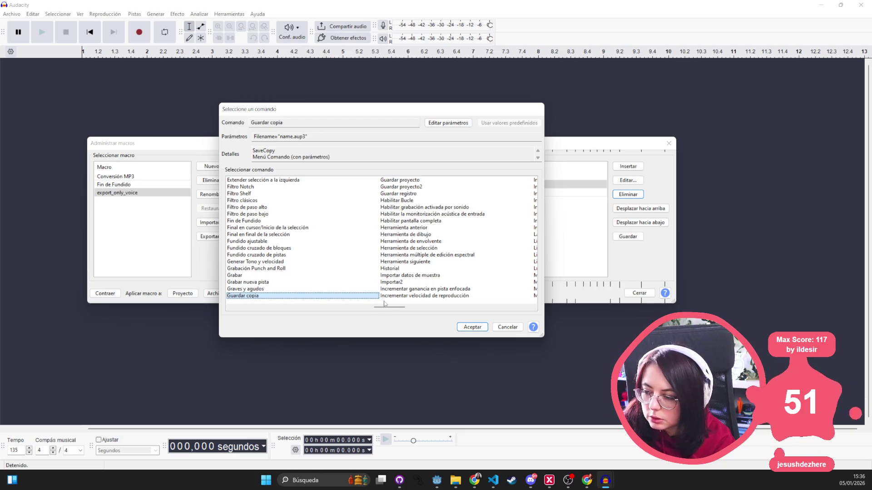
pyautogui.press('e')
pyautogui.press('e')
pyautogui.press('e')
pyautogui.press('e')
pyautogui.press('e')
pyautogui.press('e')
pyautogui.press('e')
pyautogui.press('e')
pyautogui.press('e')
pyautogui.press('e')
pyautogui.press('e')
pyautogui.press('e')
pyautogui.press('e')
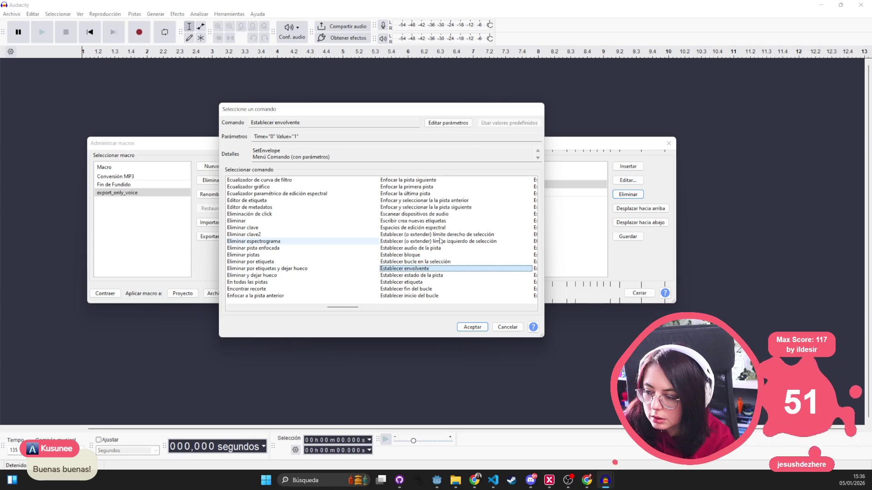
pyautogui.press('e')
pyautogui.press('e')
pyautogui.press('e')
pyautogui.click(435, 269)
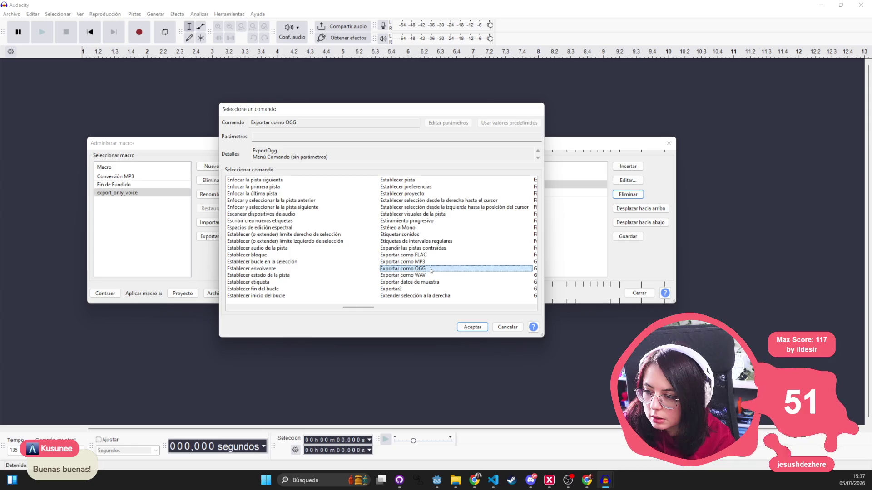
pyautogui.click(472, 327)
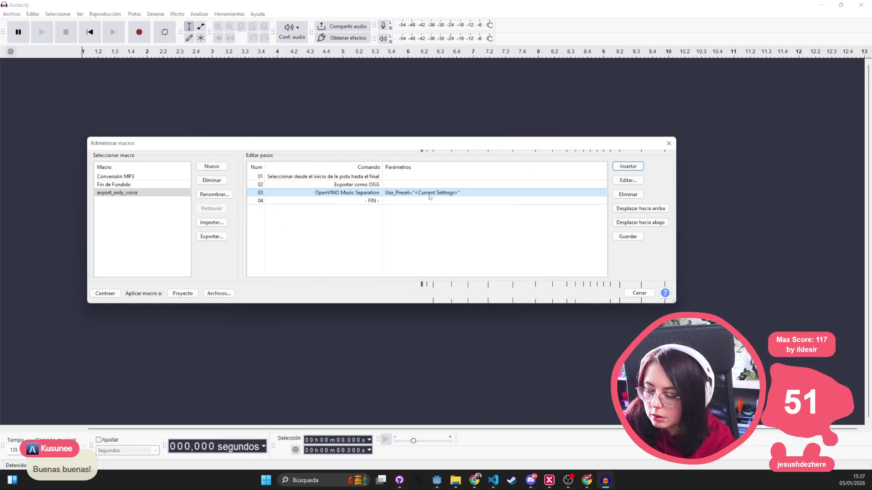
# - Move the OGG export step below OpenVINO Music Separation and close the macro manager
pyautogui.click(590, 184)
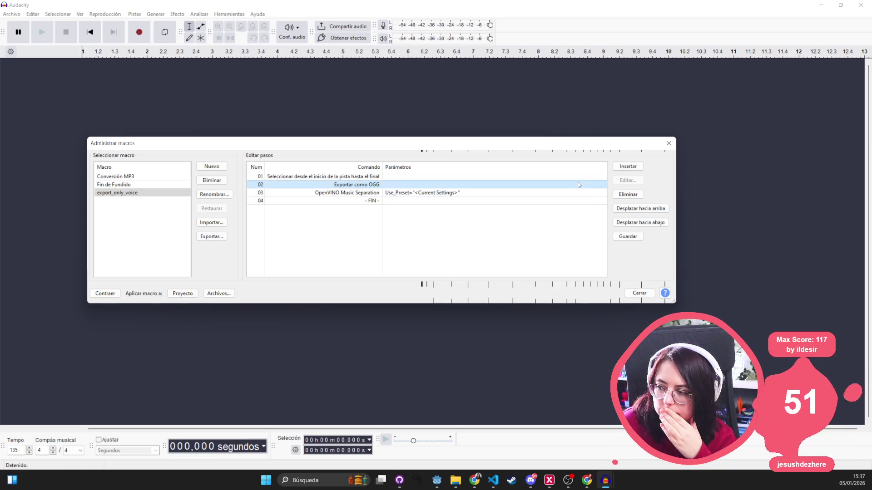
pyautogui.click(640, 223)
pyautogui.click(668, 143)
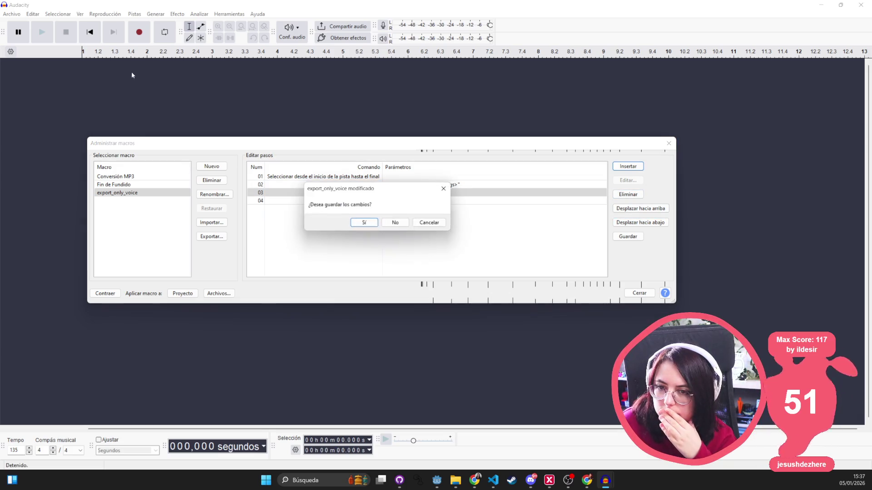
# - Save the edited macro and glance at the File menu's Export Other options
pyautogui.click(367, 222)
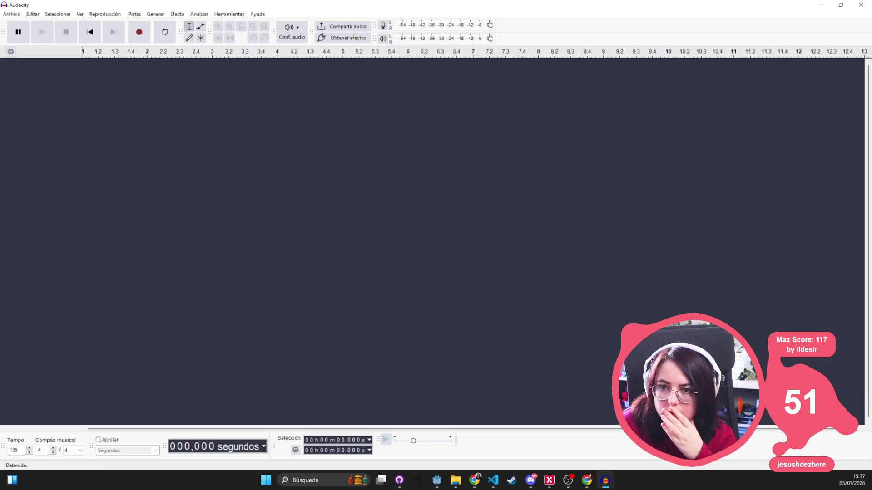
pyautogui.click(12, 14)
pyautogui.moveTo(52, 110)
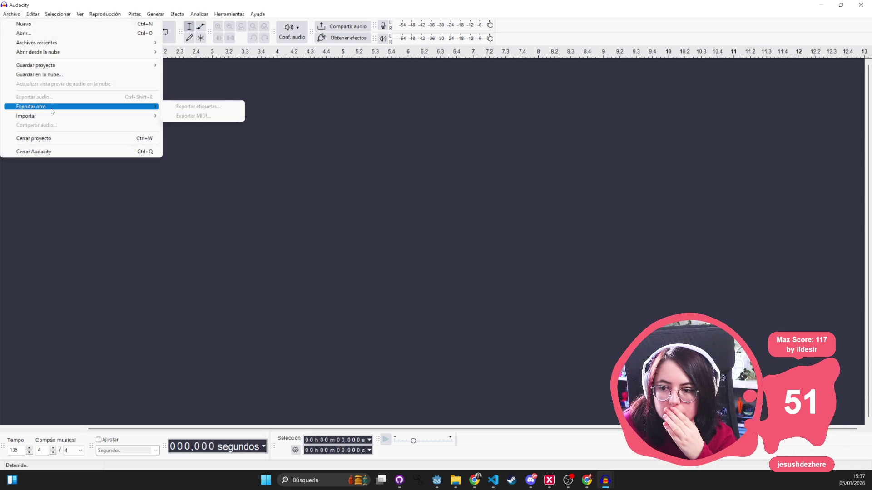
pyautogui.click(364, 285)
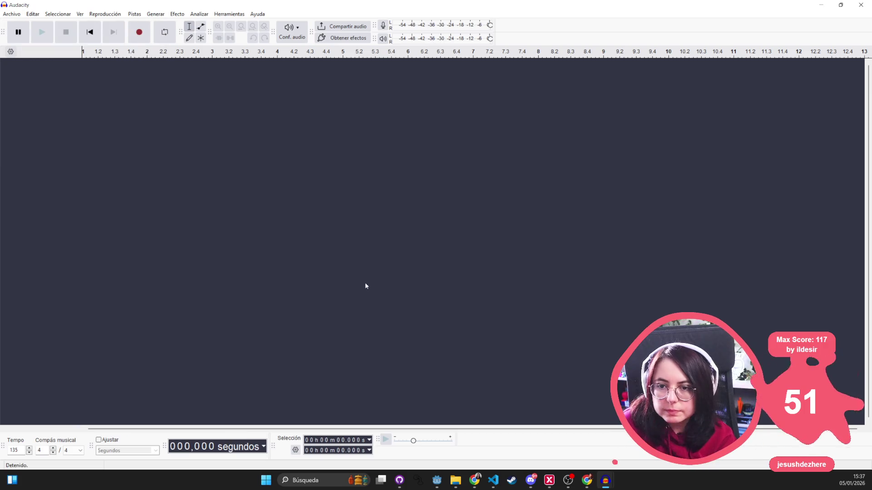
# - Bring the choice-01-A project window to the front from the taskbar
pyautogui.hotkey('alt', 'Tab')
pyautogui.hotkey('alt', 'Tab')
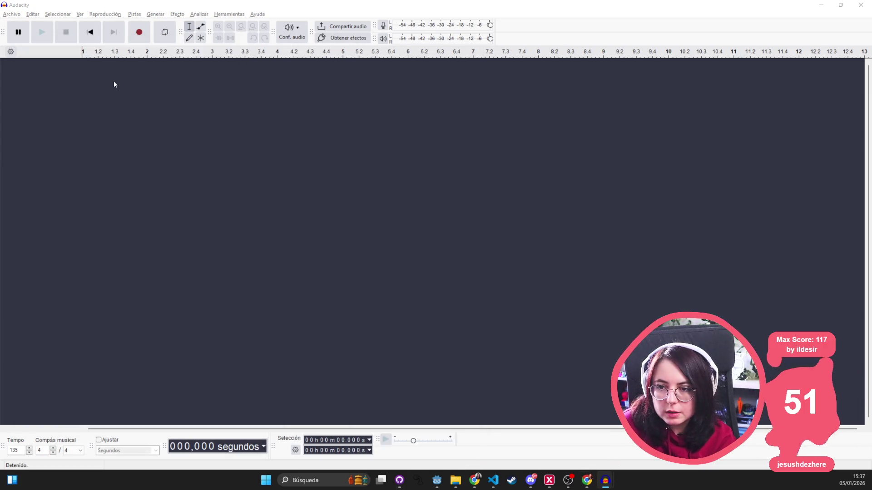
pyautogui.moveTo(600, 478)
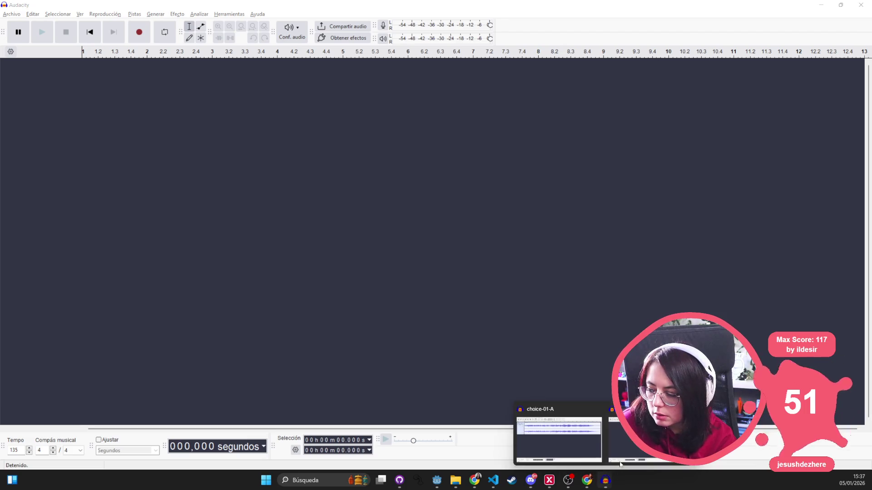
pyautogui.click(570, 445)
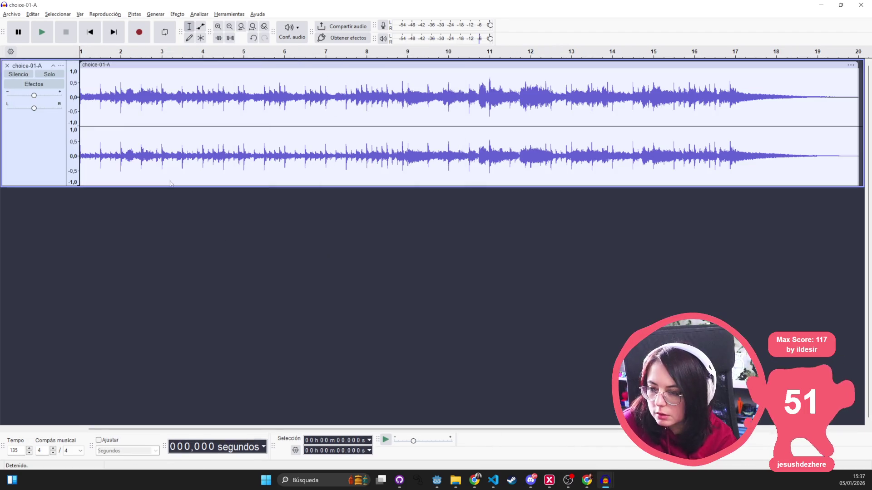
# - Select all audio and apply OpenVINO Music Separation in 2 Stem mode
pyautogui.click(105, 14)
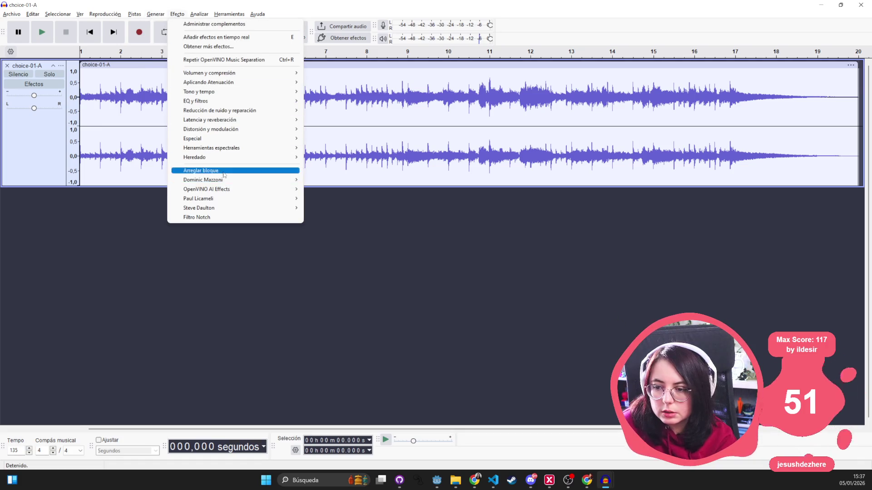
pyautogui.moveTo(227, 188)
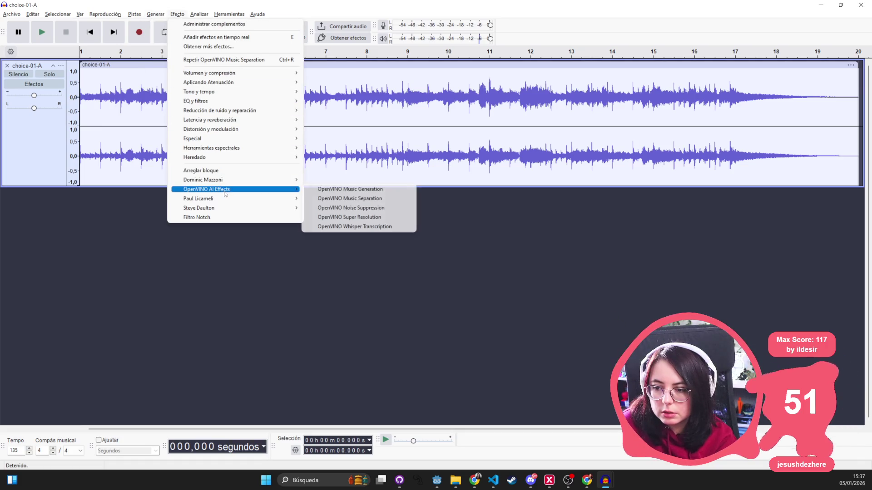
pyautogui.click(366, 198)
pyautogui.click(528, 256)
pyautogui.hotkey('ctrl', 'a')
pyautogui.click(136, 14)
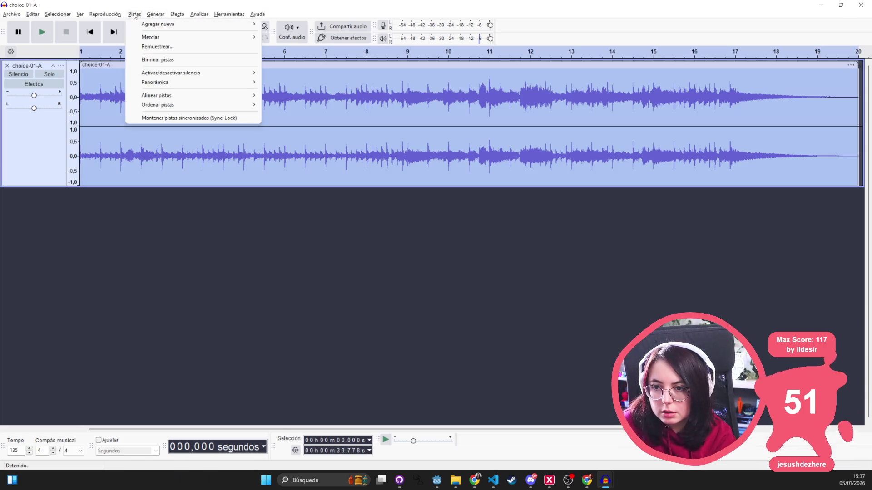
pyautogui.moveTo(177, 14)
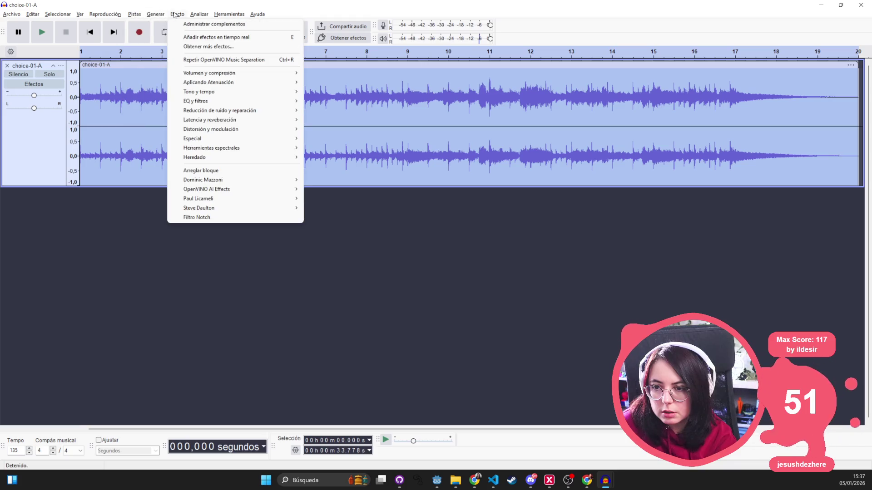
pyautogui.moveTo(236, 190)
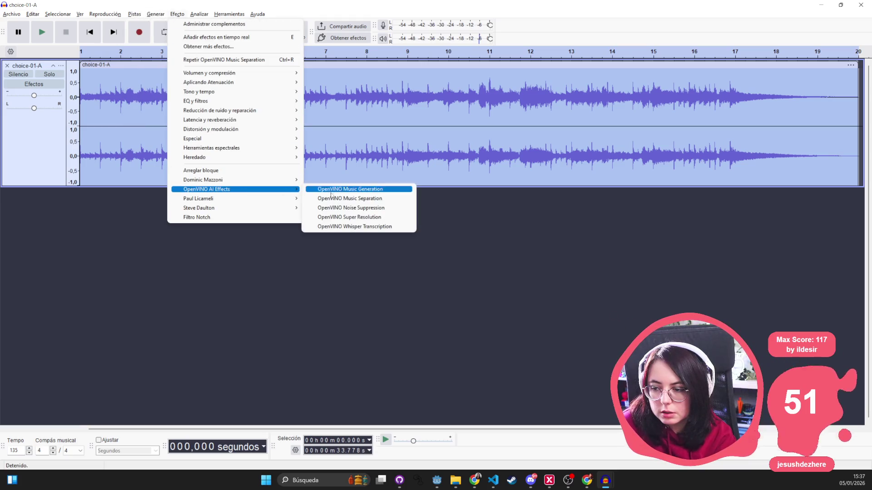
pyautogui.click(385, 199)
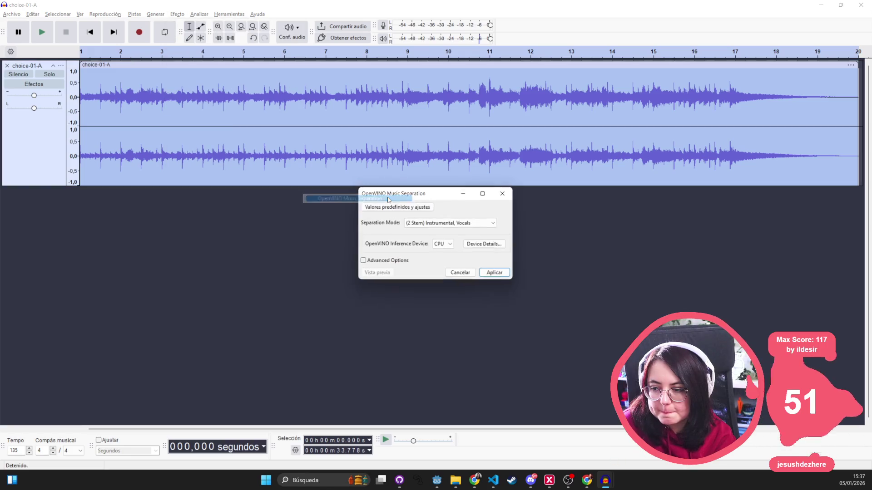
pyautogui.click(496, 273)
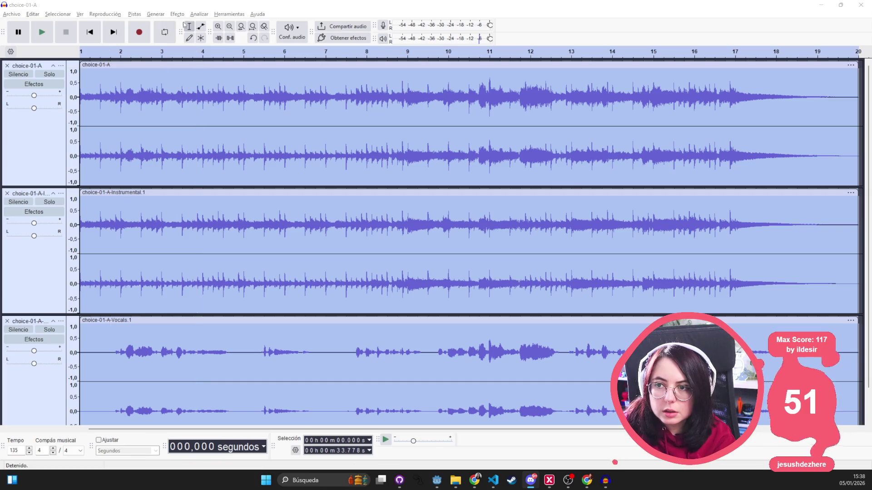
# - Open the Export Audio dialog from the Archivo menu
pyautogui.click(43, 16)
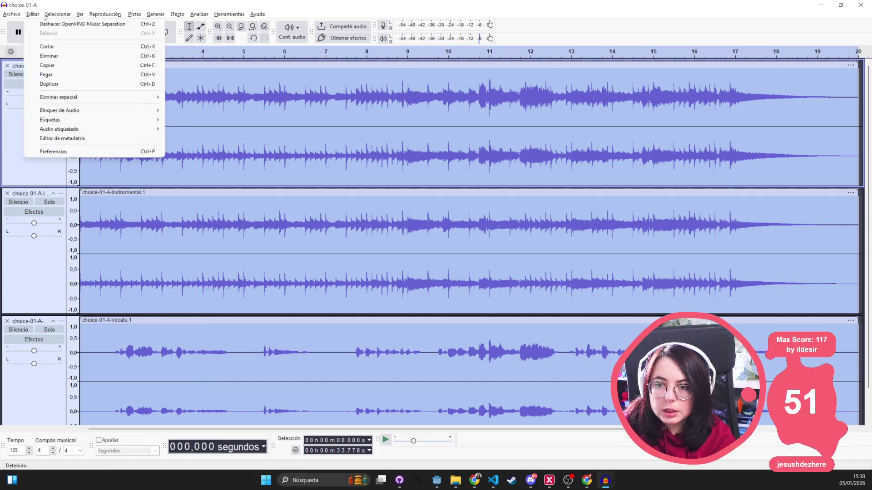
pyautogui.moveTo(48, 17)
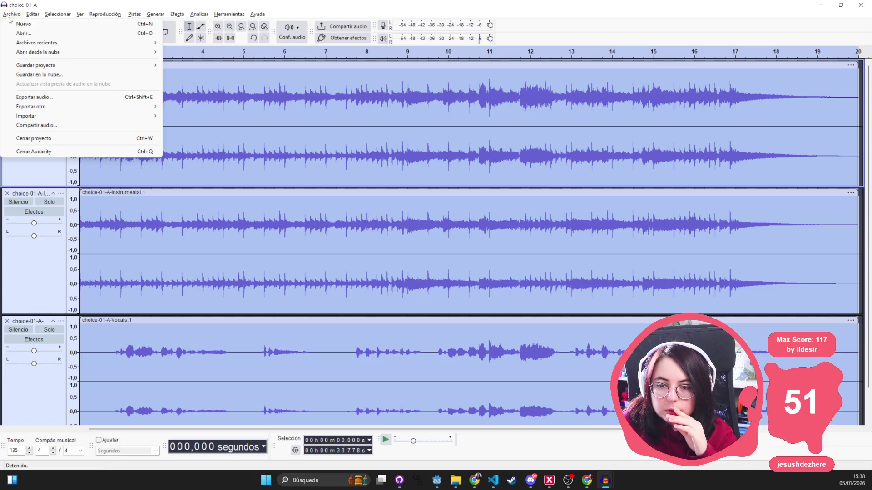
pyautogui.click(60, 101)
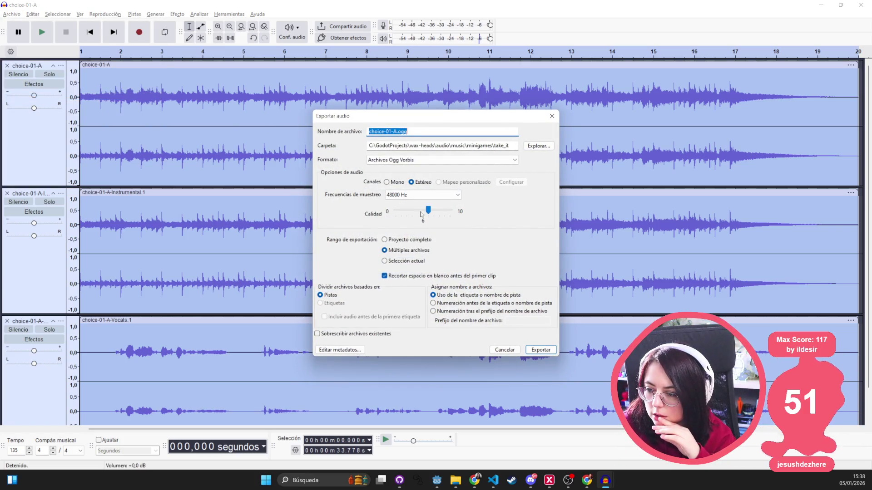
# - Export the three tracks as multiple OGG files, then close the project without saving
pyautogui.click(408, 255)
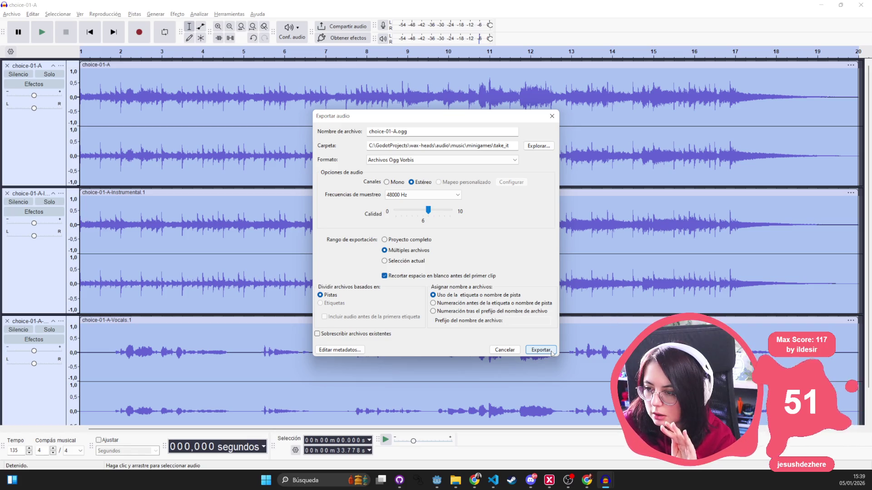
pyautogui.click(551, 353)
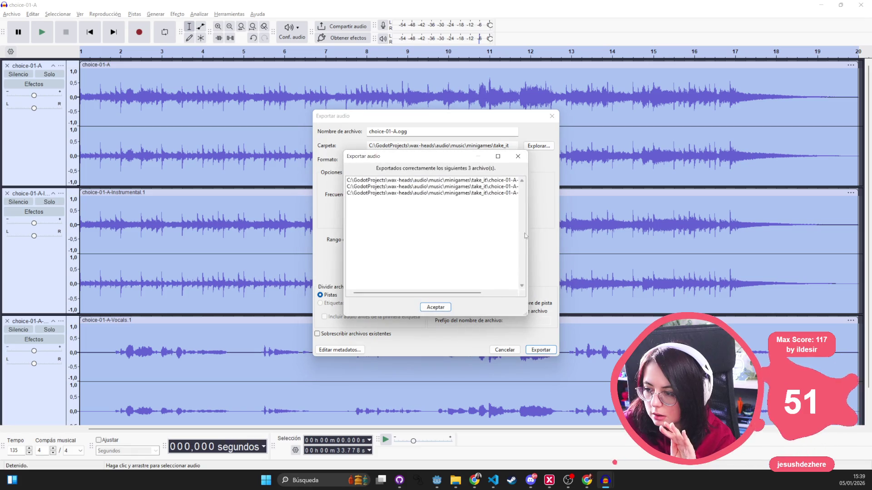
pyautogui.moveTo(463, 153)
pyautogui.mouseDown()
pyautogui.moveTo(304, 359)
pyautogui.moveTo(337, 235)
pyautogui.mouseUp()
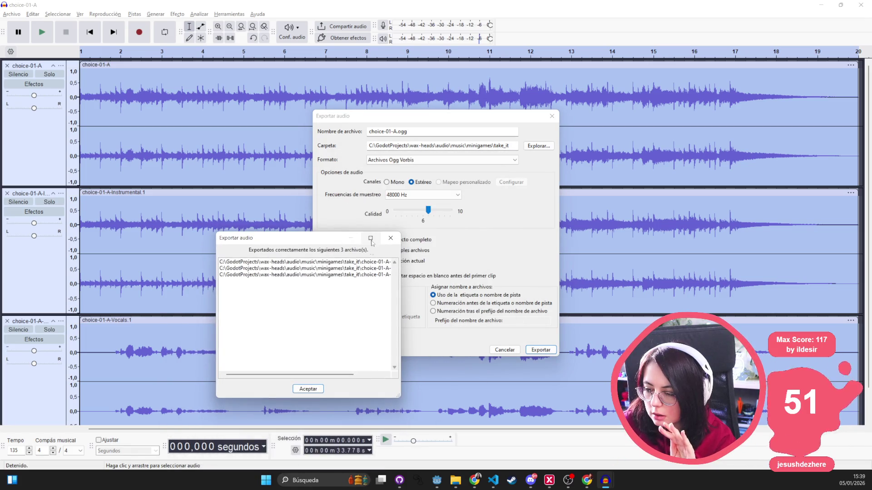
pyautogui.click(308, 389)
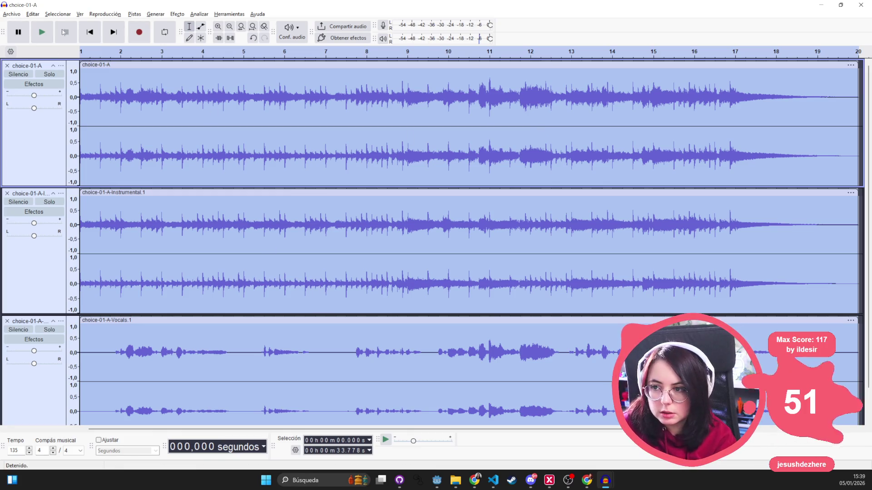
pyautogui.click(867, 9)
pyautogui.click(447, 240)
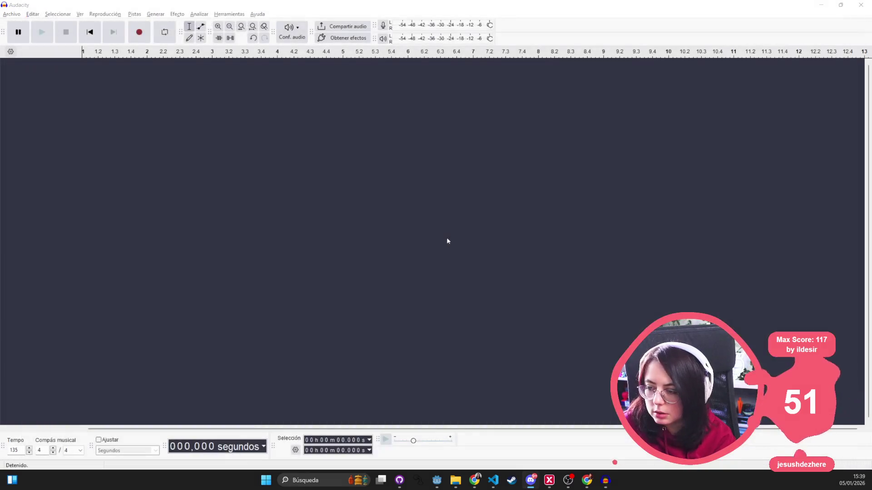
# - Open Manage Macros from the File menu and choose Archivos… under Aplicar macro a
pyautogui.click(11, 15)
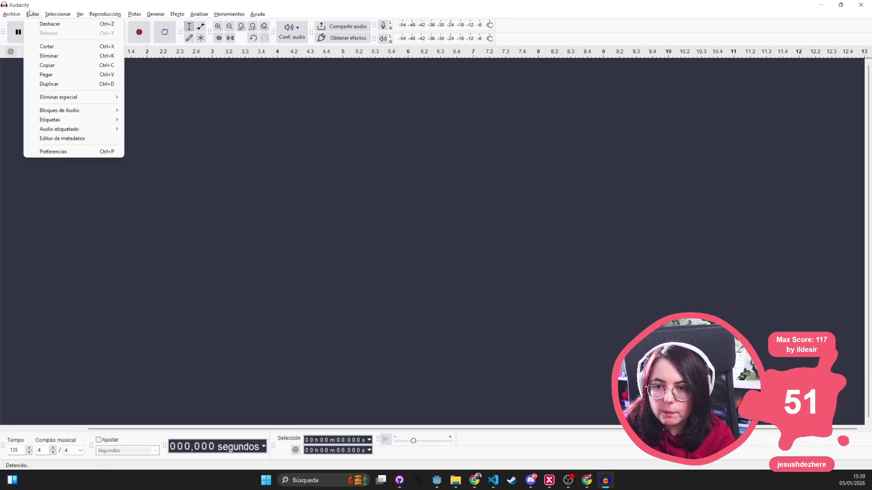
pyautogui.moveTo(119, 16)
pyautogui.moveTo(193, 16)
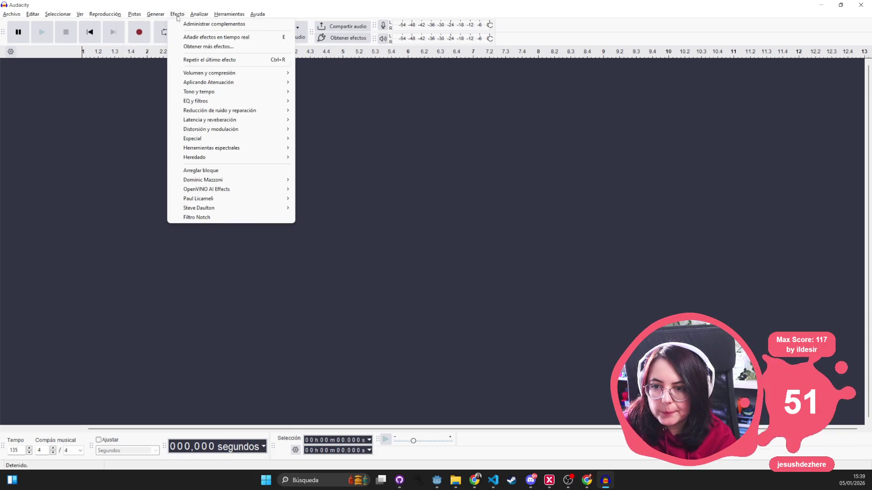
pyautogui.moveTo(230, 14)
pyautogui.moveTo(241, 49)
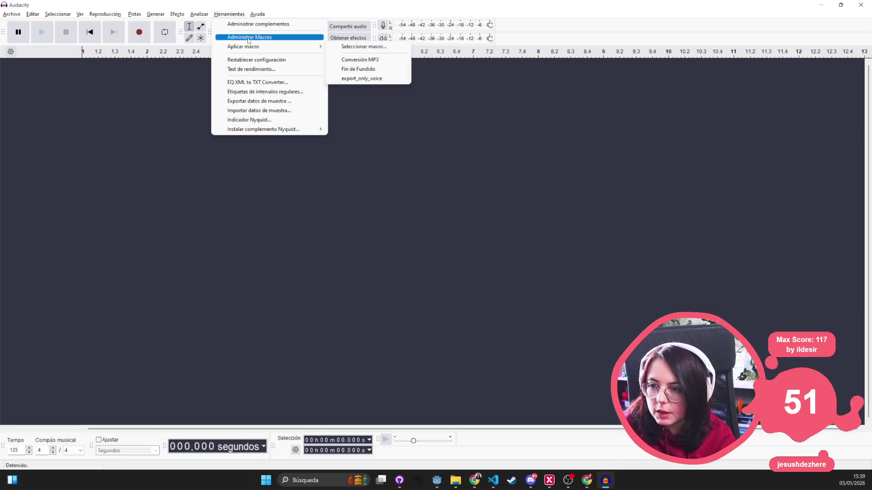
pyautogui.click(250, 38)
pyautogui.click(223, 294)
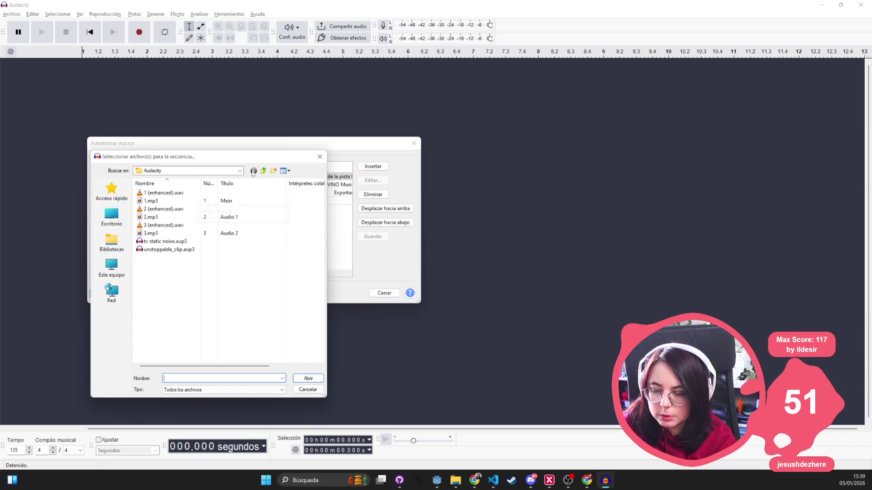
# - Browse from This PC through the C: drive into GodotProjects\wax-heads
pyautogui.click(121, 242)
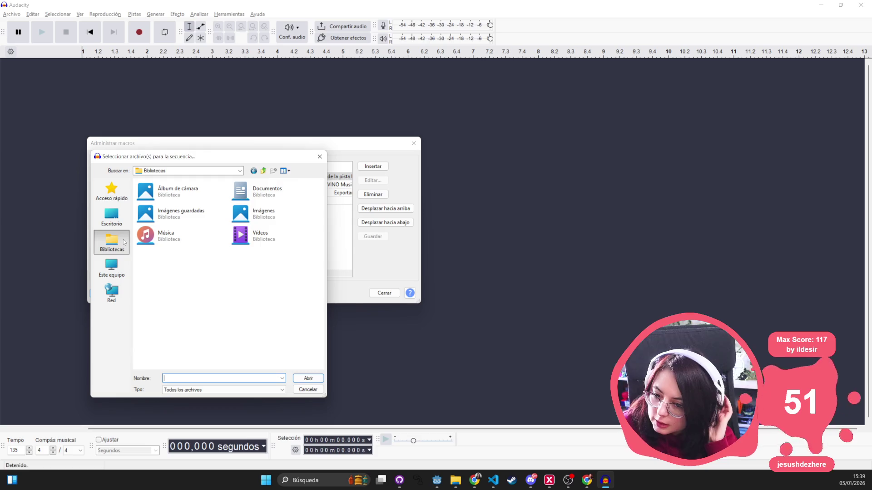
pyautogui.click(122, 214)
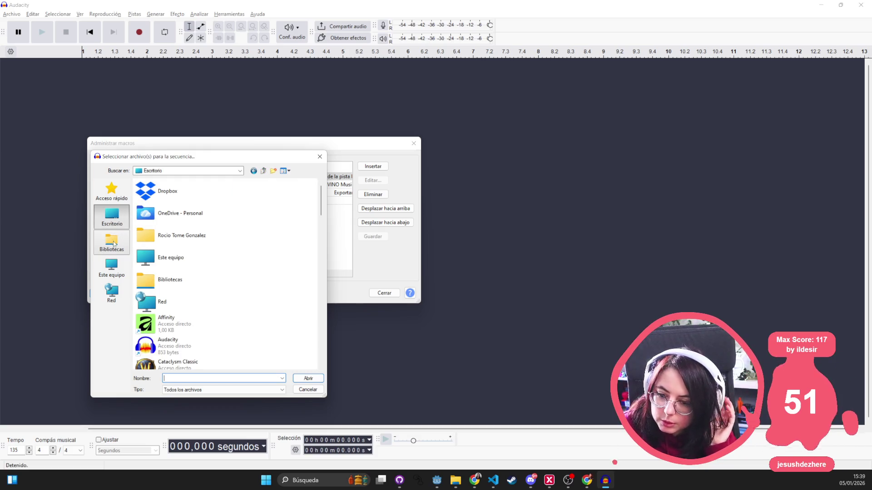
pyautogui.click(112, 267)
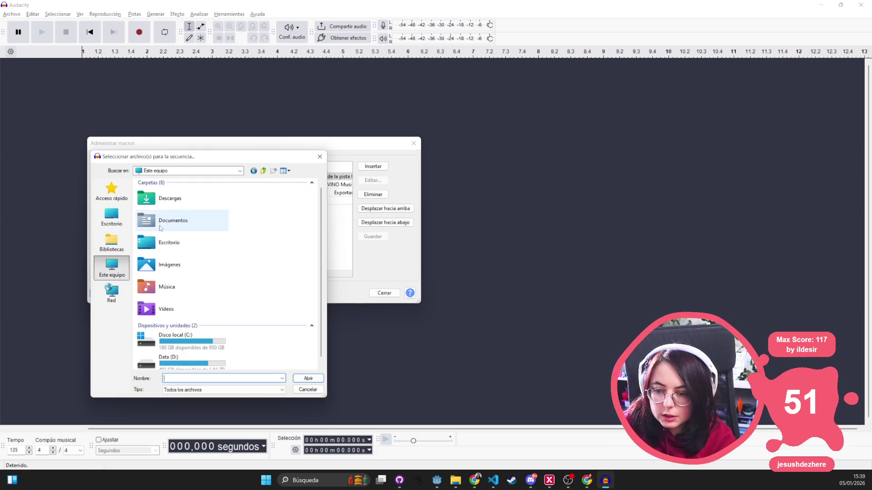
pyautogui.doubleClick(175, 339)
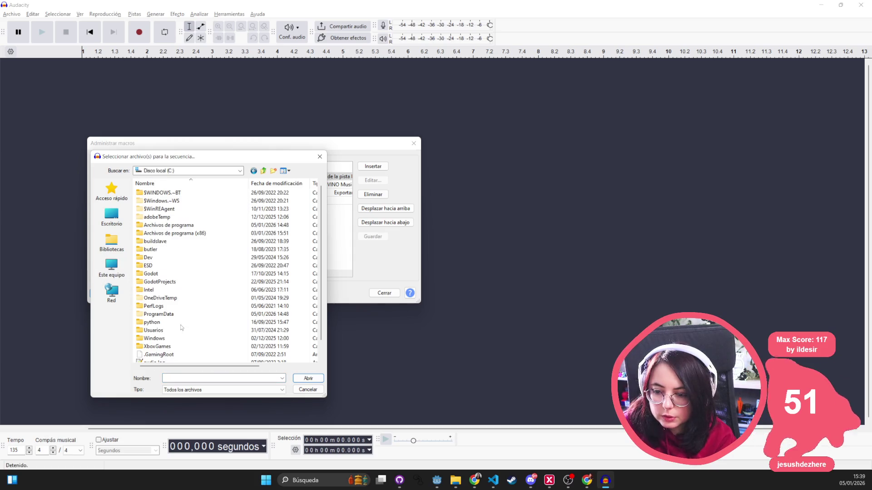
pyautogui.doubleClick(172, 282)
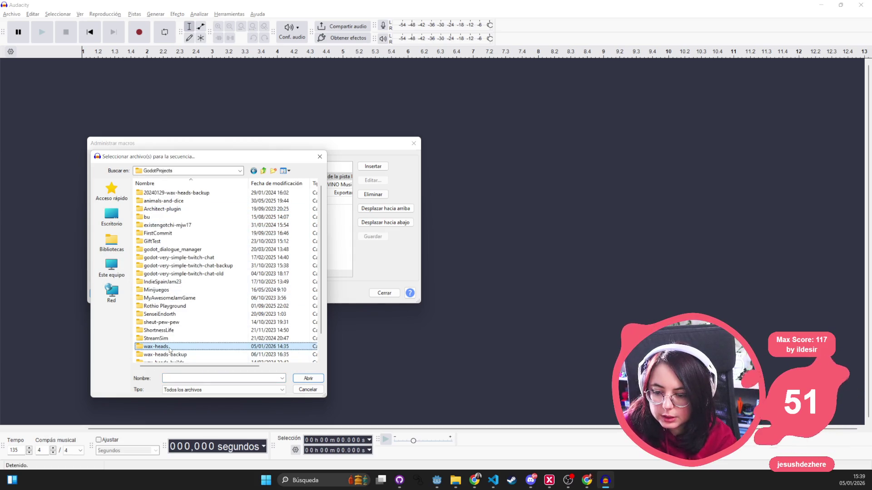
pyautogui.doubleClick(159, 352)
pyautogui.click(166, 250)
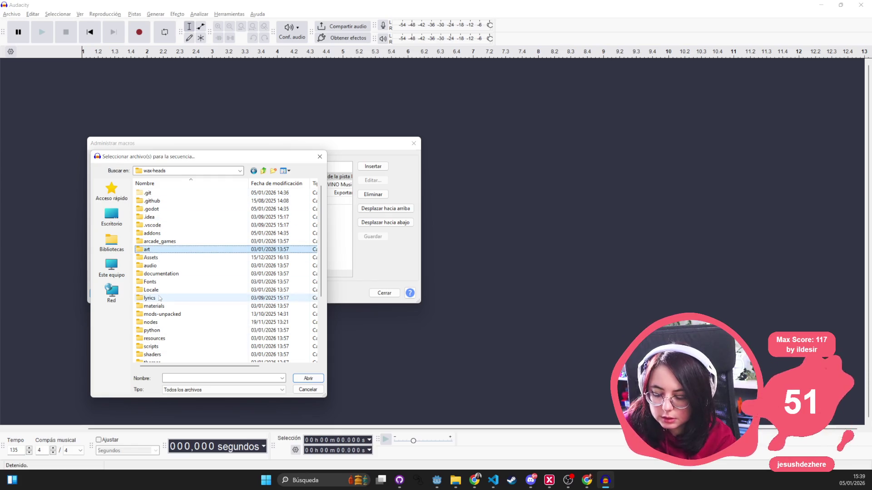
pyautogui.press('m')
pyautogui.press('m')
pyautogui.press('m')
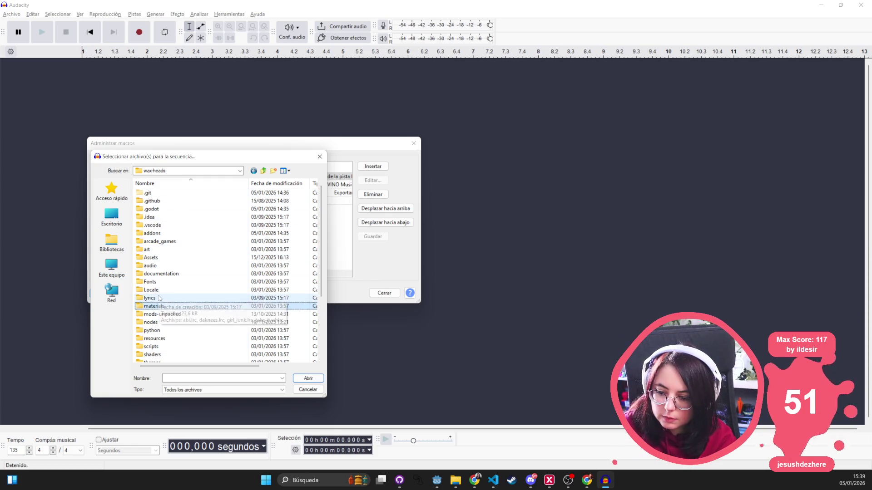
pyautogui.doubleClick(163, 273)
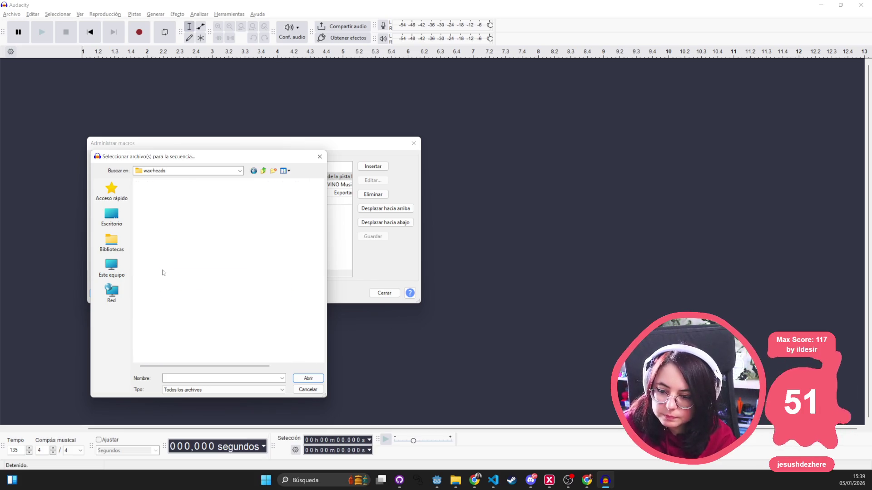
pyautogui.click(263, 171)
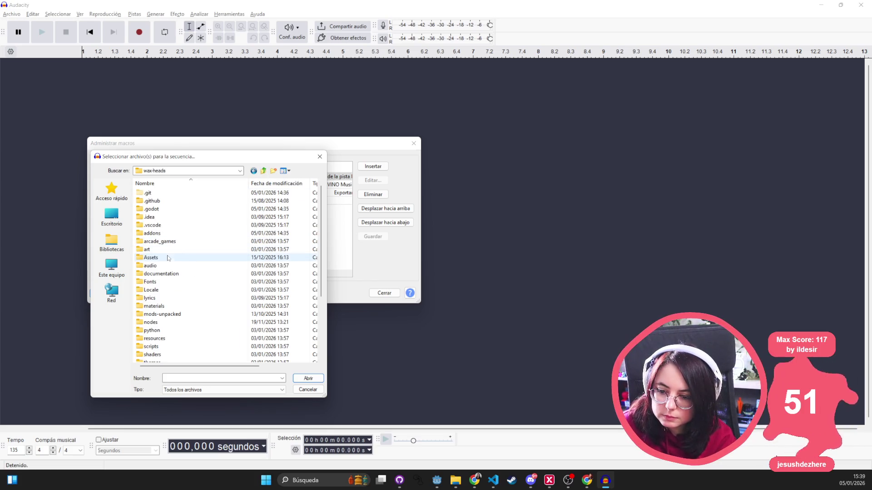
# - Navigate audio > music > playable_tracks > take_it and open choice-01-C.ogg
pyautogui.doubleClick(152, 265)
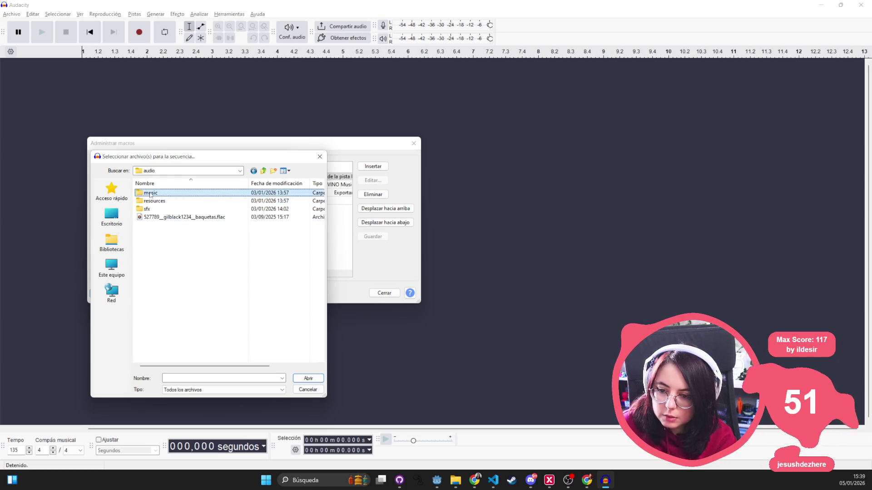
pyautogui.doubleClick(152, 192)
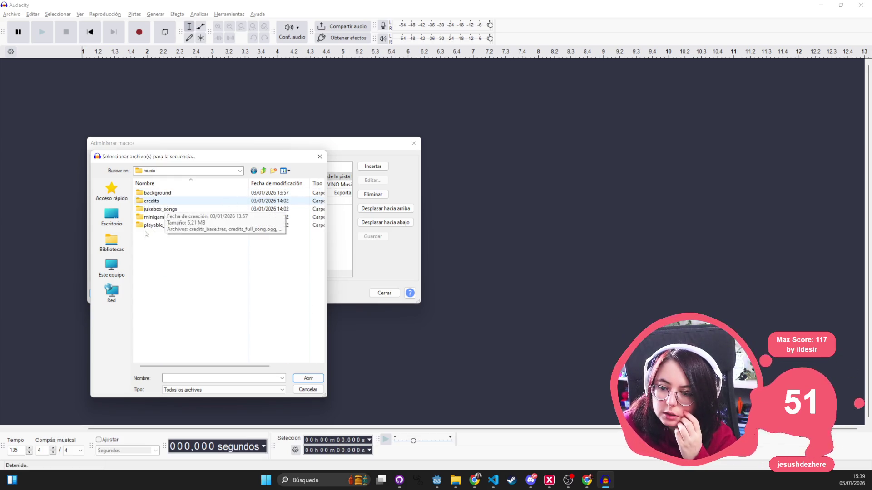
pyautogui.click(157, 225)
pyautogui.doubleClick(158, 225)
pyautogui.doubleClick(164, 201)
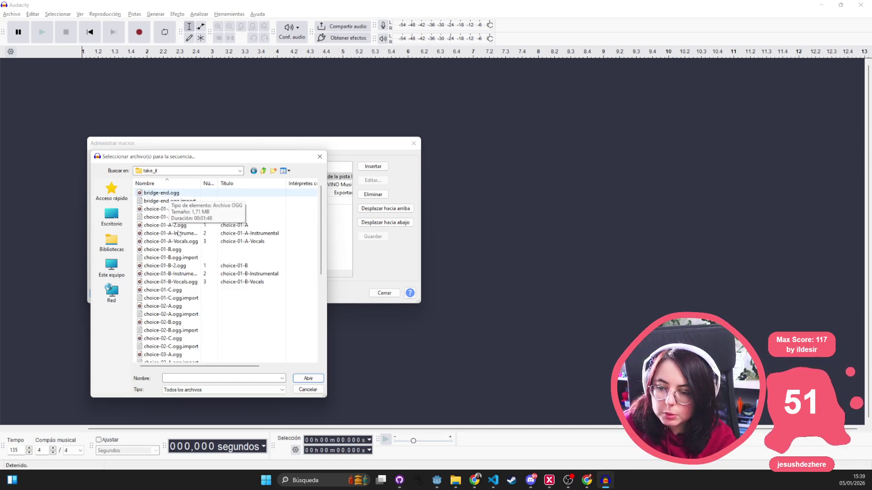
pyautogui.click(175, 292)
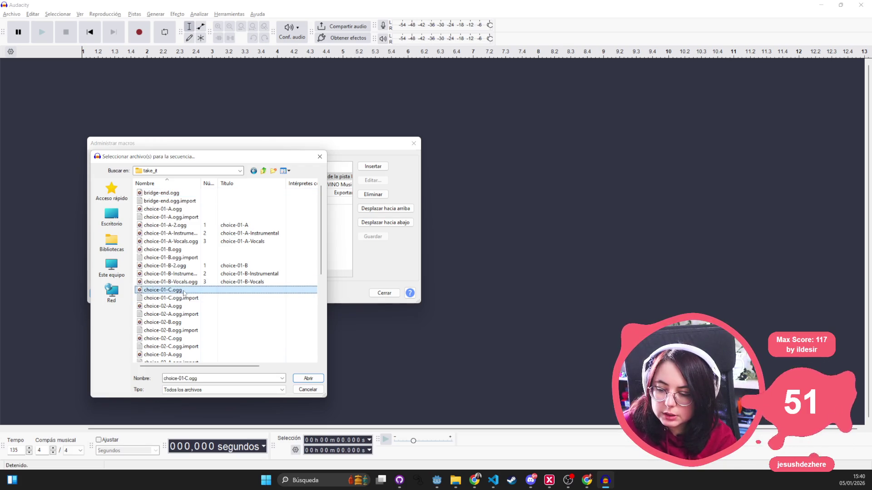
pyautogui.click(320, 378)
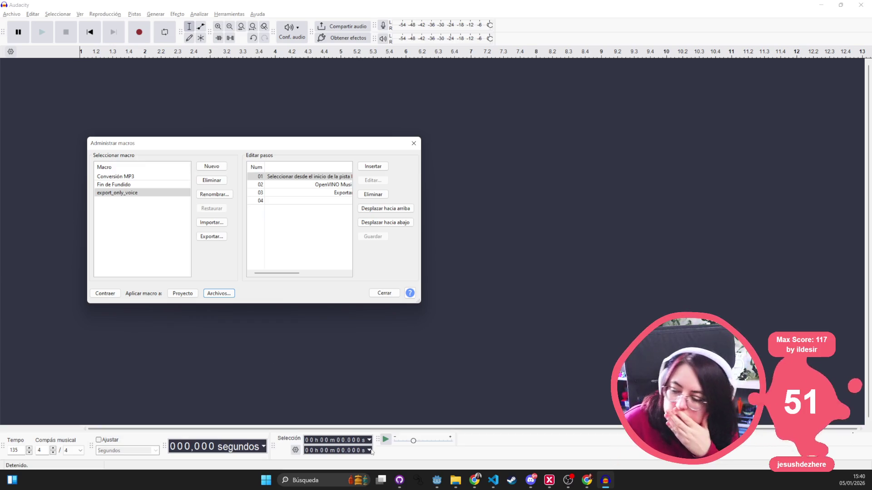
# - Switch from Audacity to another open application
pyautogui.hotkey('alt', 'Tab')
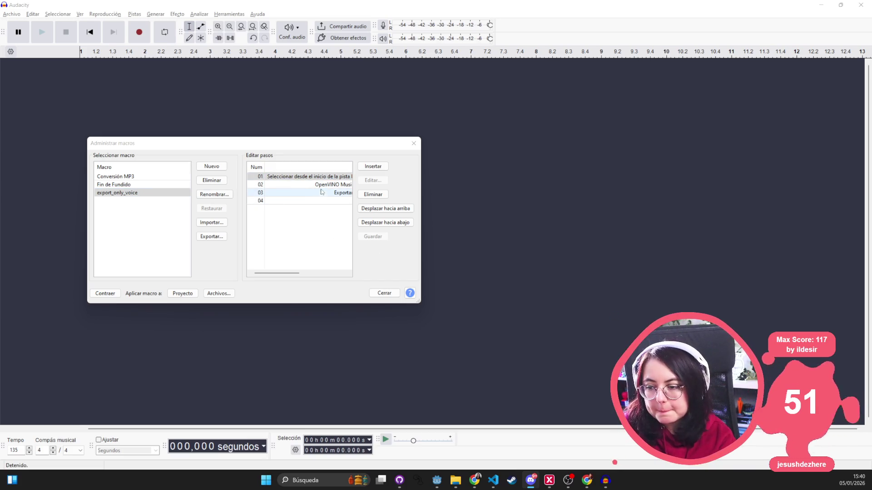
pyautogui.click(457, 484)
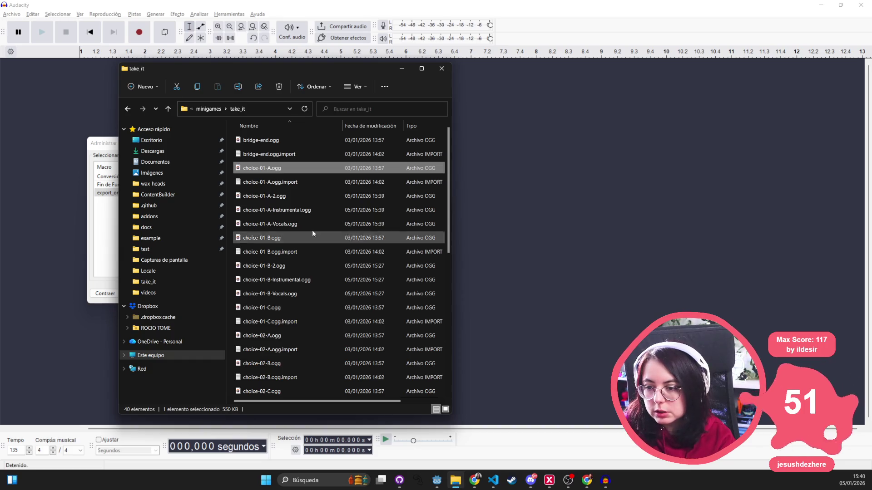
pyautogui.click(304, 309)
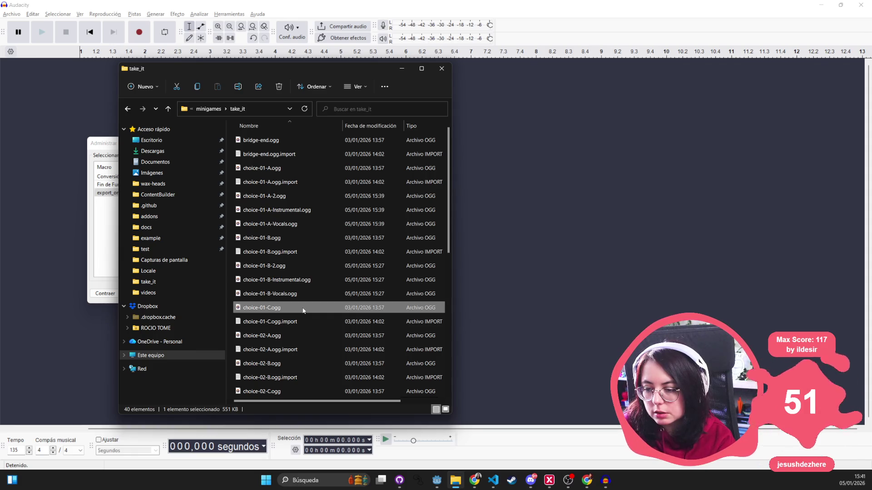
pyautogui.scroll(-6, 382, 306)
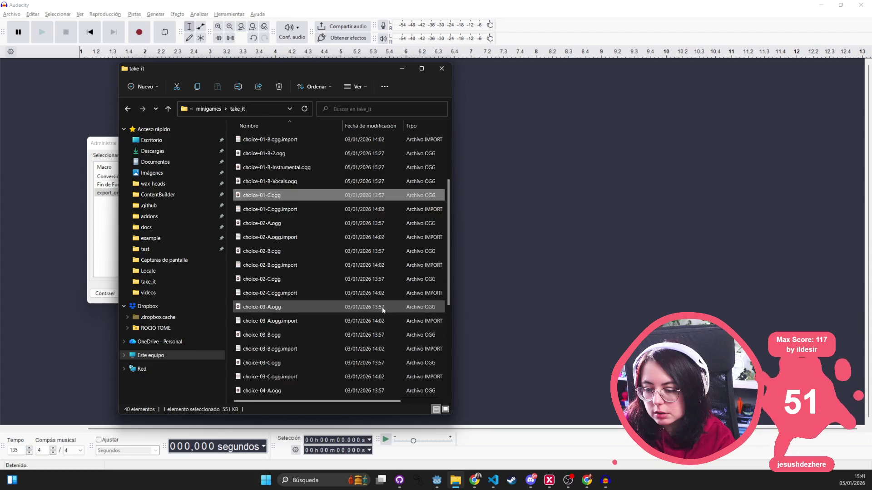
pyautogui.scroll(-2, 382, 308)
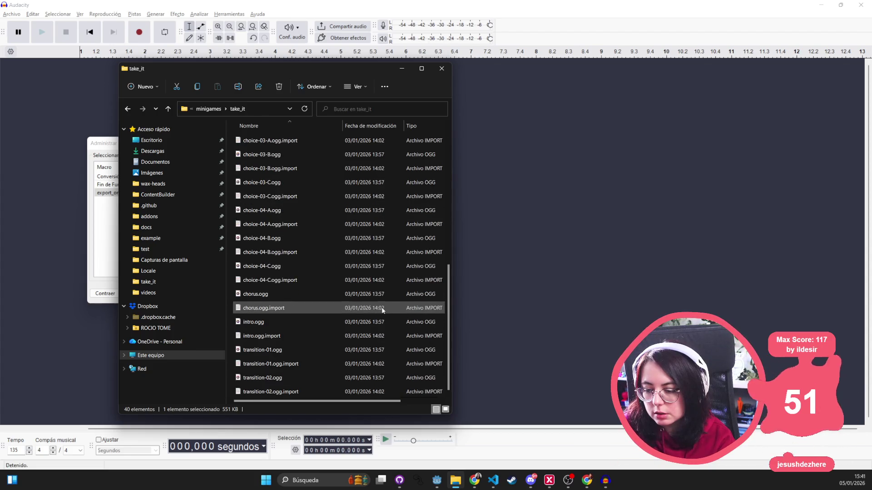
pyautogui.scroll(5, 382, 310)
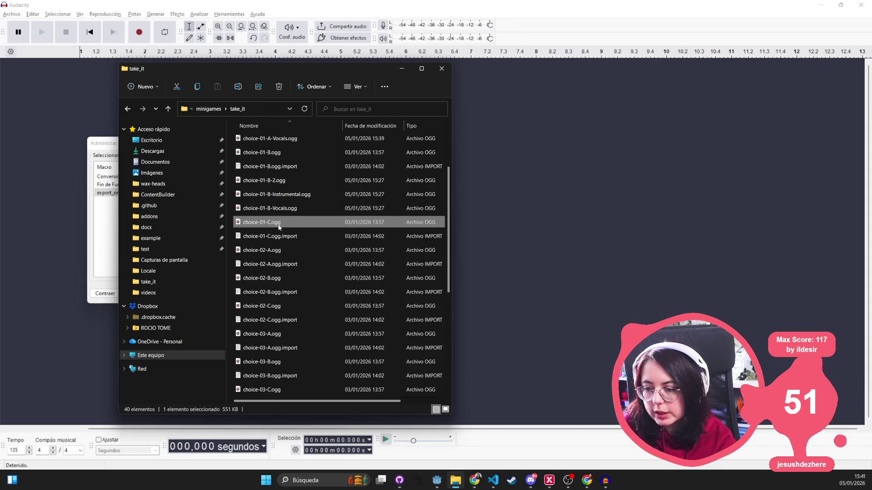
pyautogui.click(104, 145)
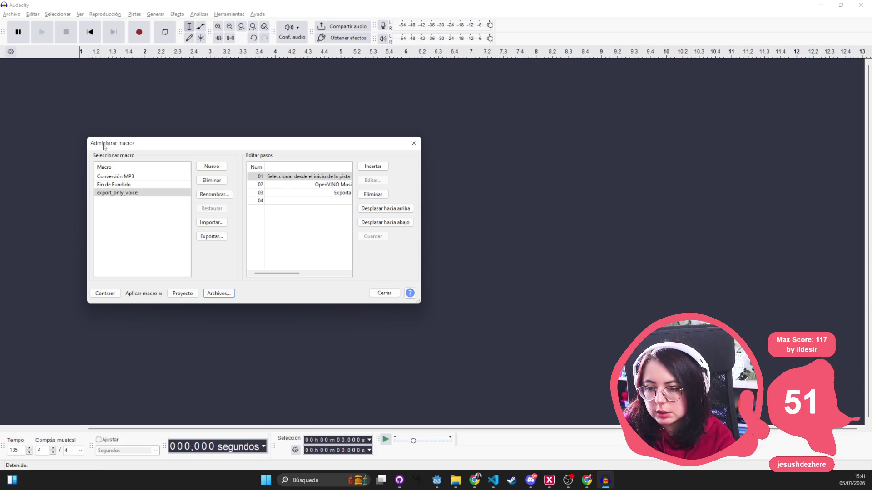
# - Insert an Eliminar pistas step into export_only_voice at the Exportar step's position
pyautogui.click(333, 193)
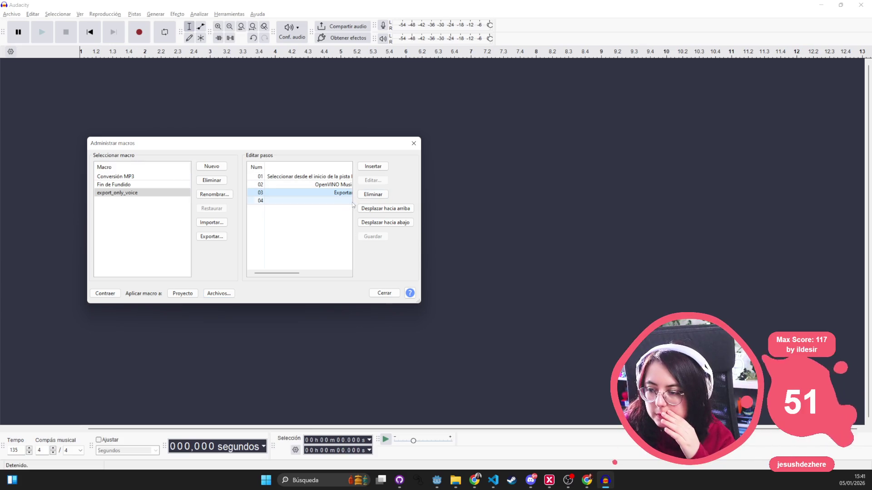
pyautogui.click(373, 167)
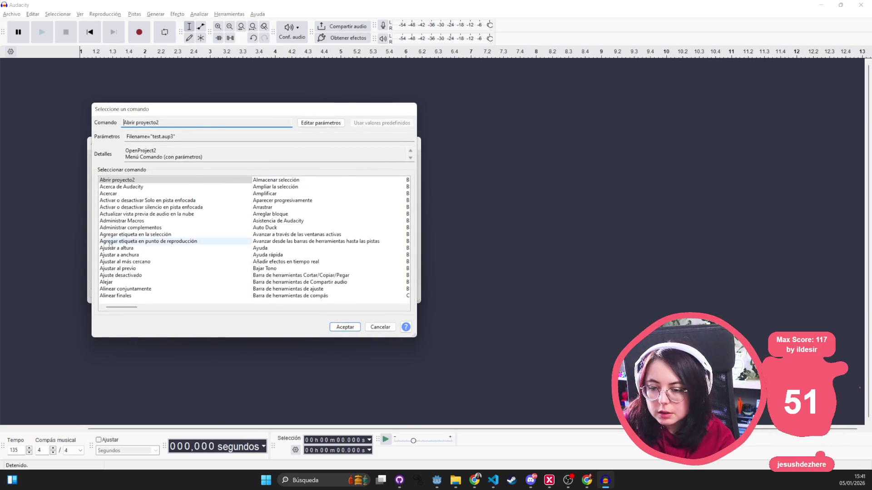
pyautogui.scroll(-3, 181, 240)
pyautogui.click(286, 276)
pyautogui.press('Down')
pyautogui.press('Down')
pyautogui.press('Down')
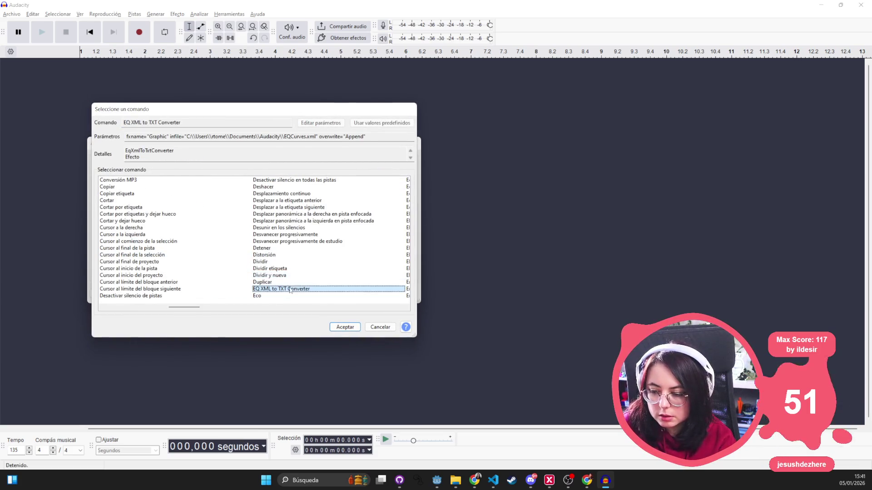
pyautogui.press('Down')
pyautogui.press('Down')
pyautogui.press('Down')
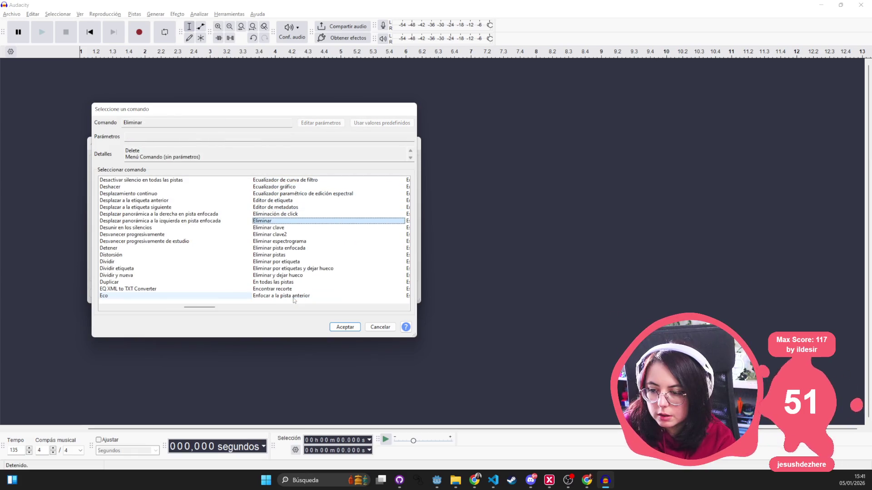
pyautogui.press('Down')
pyautogui.press('Down')
pyautogui.press('Down')
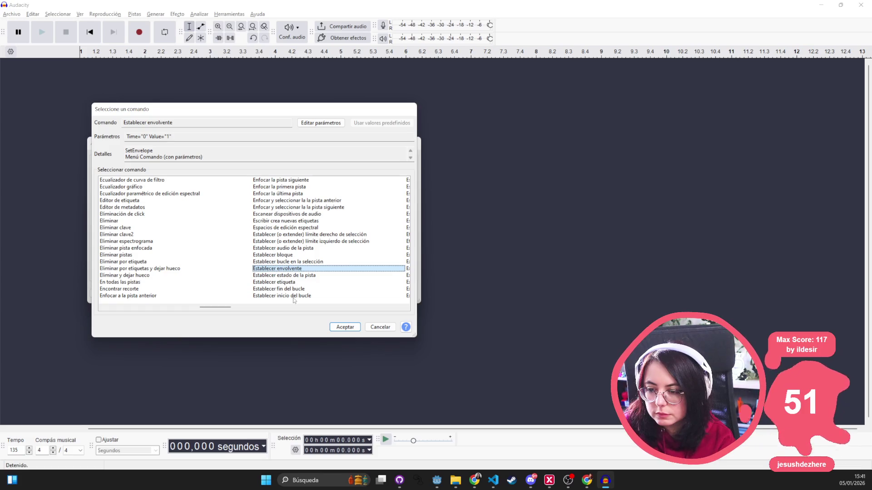
pyautogui.press('Down')
pyautogui.press('Down')
pyautogui.press('Down')
pyautogui.press('Down')
pyautogui.press('Down')
pyautogui.press('Down')
pyautogui.press('Down')
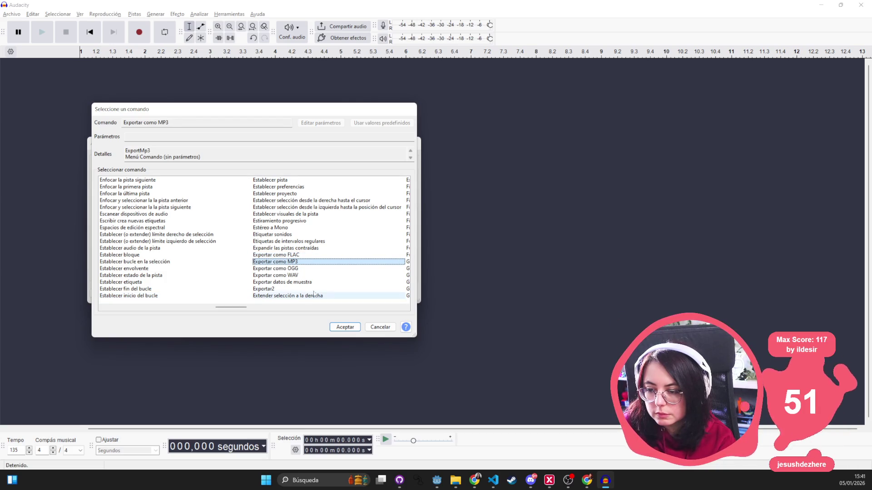
pyautogui.press('Down')
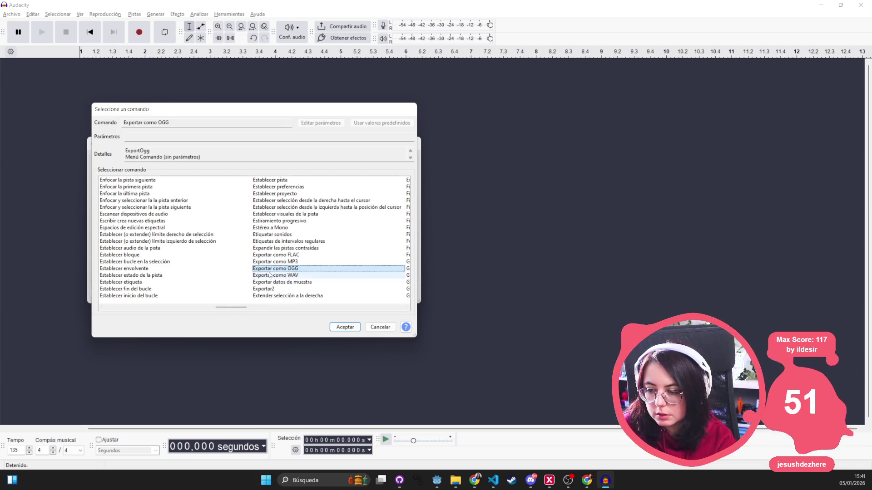
pyautogui.click(273, 223)
pyautogui.press('Down')
pyautogui.press('Down')
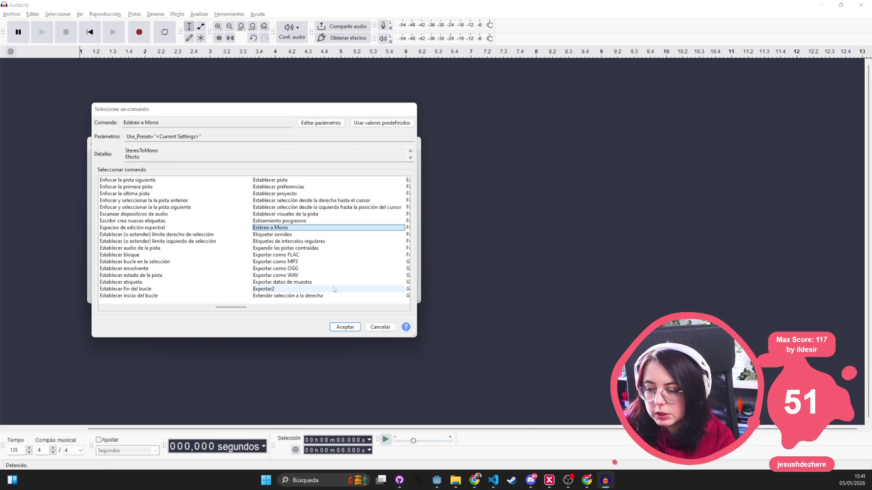
pyautogui.press('Down')
pyautogui.press('Down')
pyautogui.press('Down')
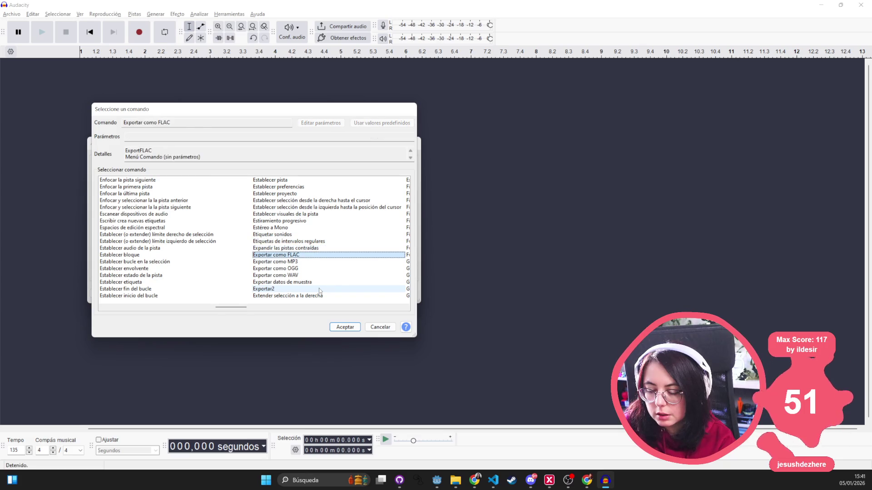
pyautogui.press('Left')
pyautogui.press('Left')
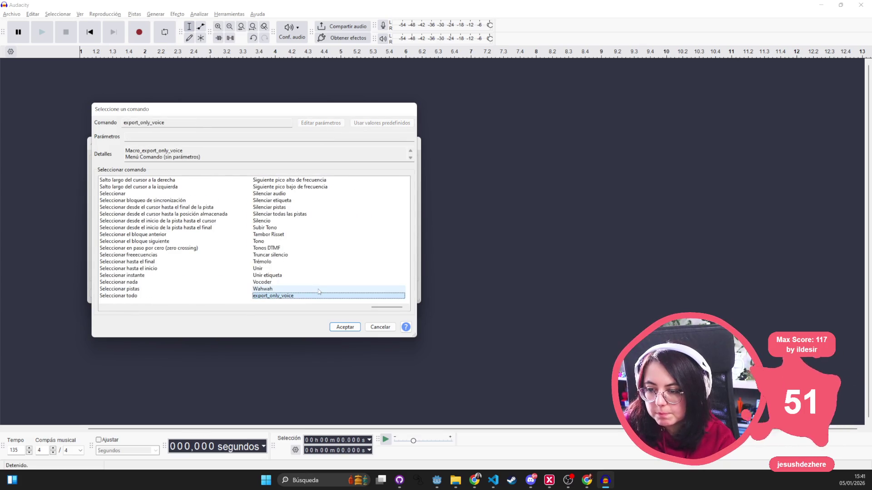
pyautogui.press('Down')
pyautogui.press('Down')
pyautogui.press('Down')
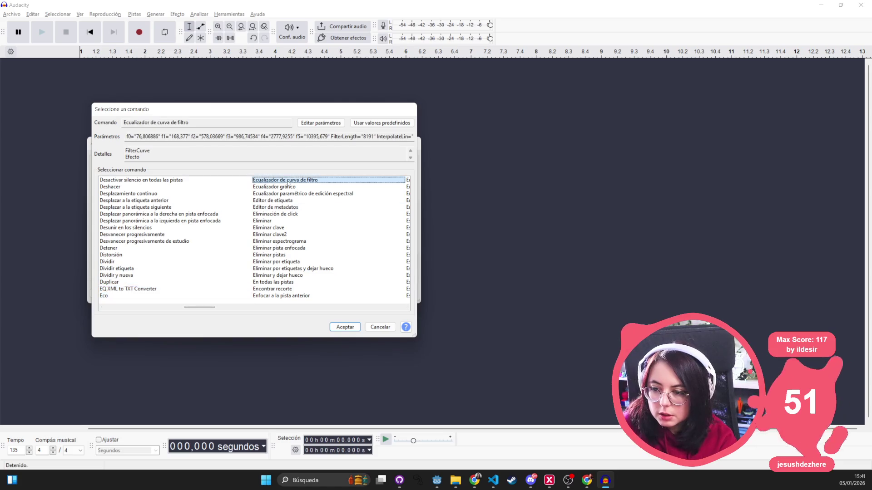
pyautogui.click(291, 232)
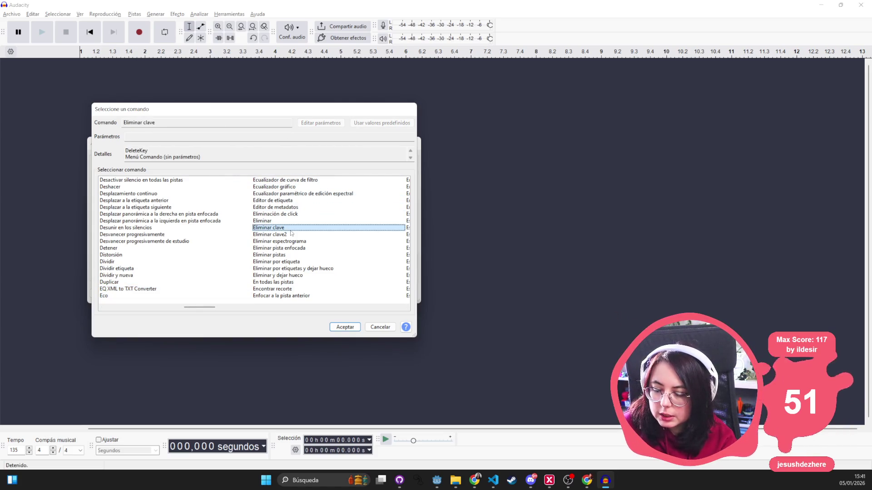
pyautogui.click(287, 256)
pyautogui.click(285, 264)
pyautogui.click(286, 256)
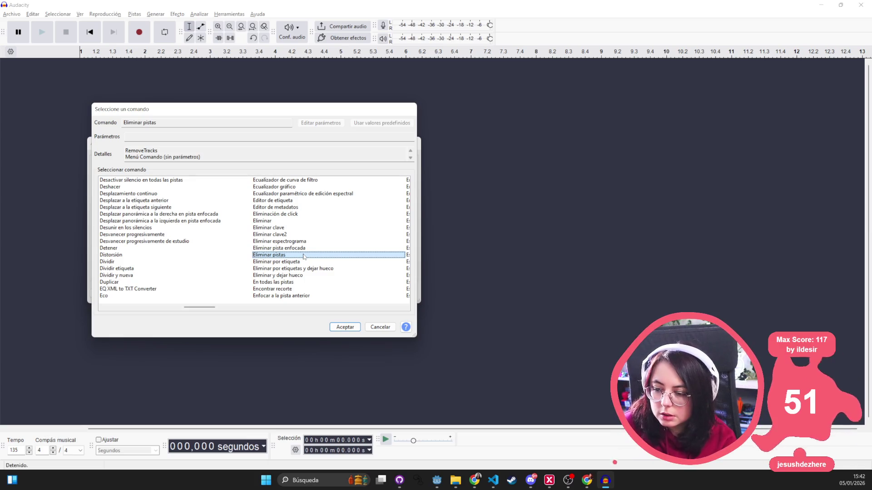
pyautogui.click(344, 327)
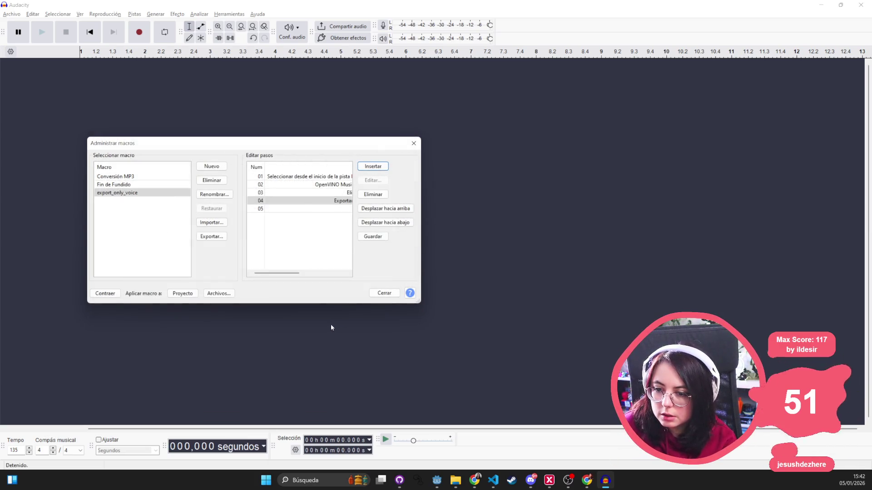
# - Delete the old Exportar step, leaving Eliminar pistas after OpenVINO Music Separation
pyautogui.click(333, 201)
pyautogui.click(373, 195)
pyautogui.moveTo(271, 273)
pyautogui.mouseDown()
pyautogui.moveTo(324, 272)
pyautogui.moveTo(287, 272)
pyautogui.mouseUp()
pyautogui.click(321, 195)
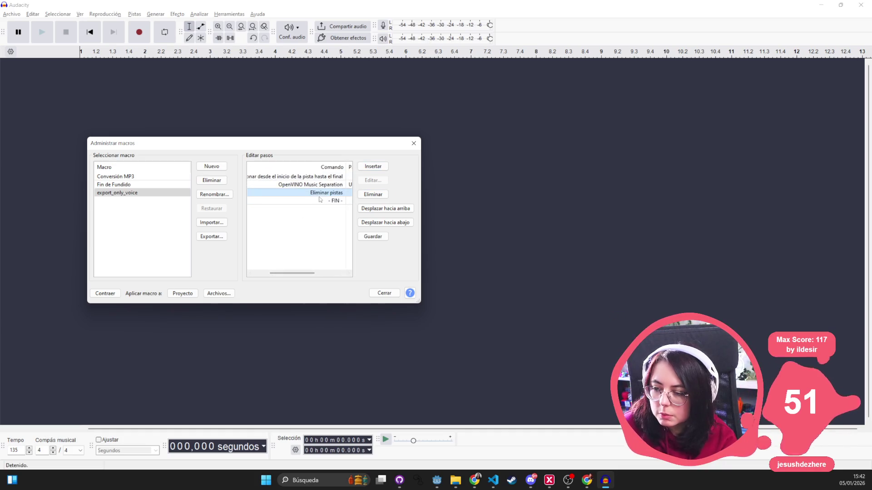